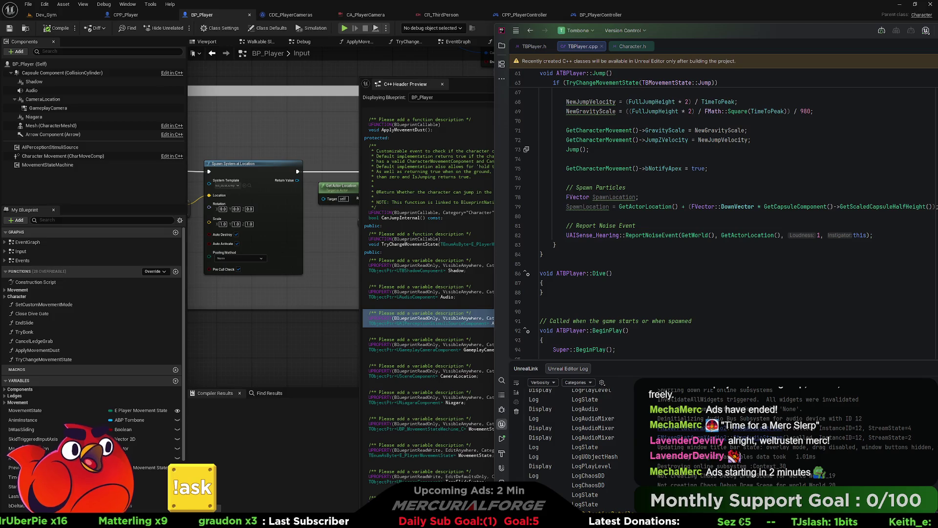
Scroll to the ATBPlayer constructor and delete 'Perception' from the stimuli source component name
{"action": "scroll", "coordinate": [722, 197], "scroll_direction": "up", "scroll_amount": 20}
{"action": "scroll", "coordinate": [638, 248], "scroll_direction": "down", "scroll_amount": 4}
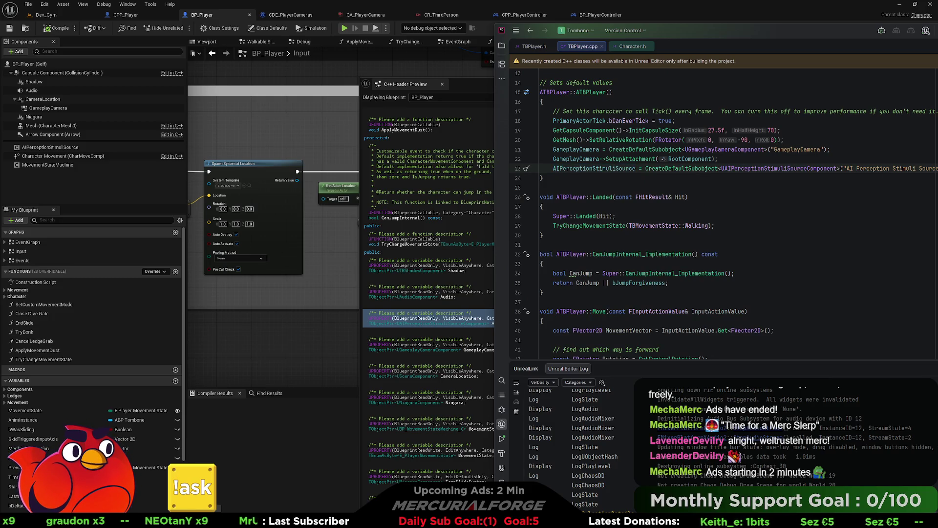
{"action": "key", "text": "BackSpace"}
{"action": "key", "text": "BackSpace"}
{"action": "key", "text": "BackSpace"}
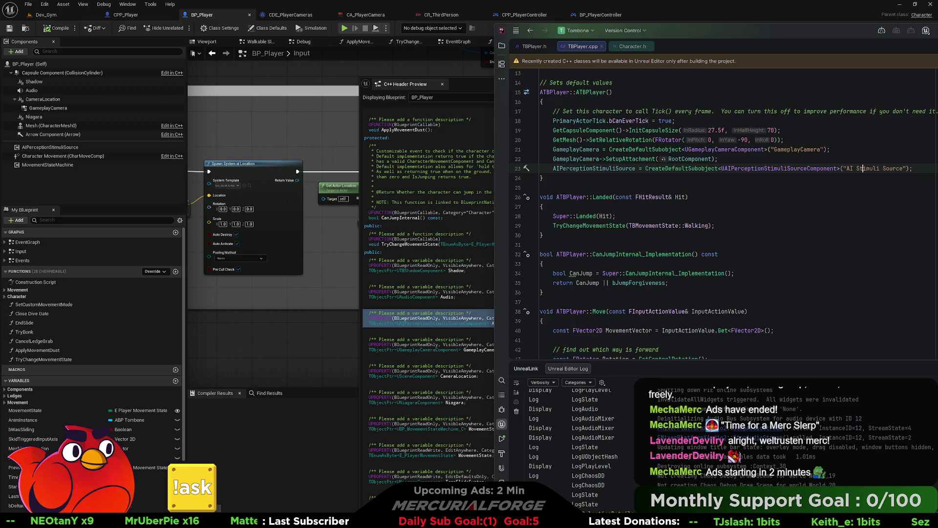
Rename the component to 'AI StimuliSource' and begin an AIPerceptionStimuliSource->RegisterForSense call below it
{"action": "left_click", "coordinate": [880, 168]}
{"action": "key", "text": "Delete"}
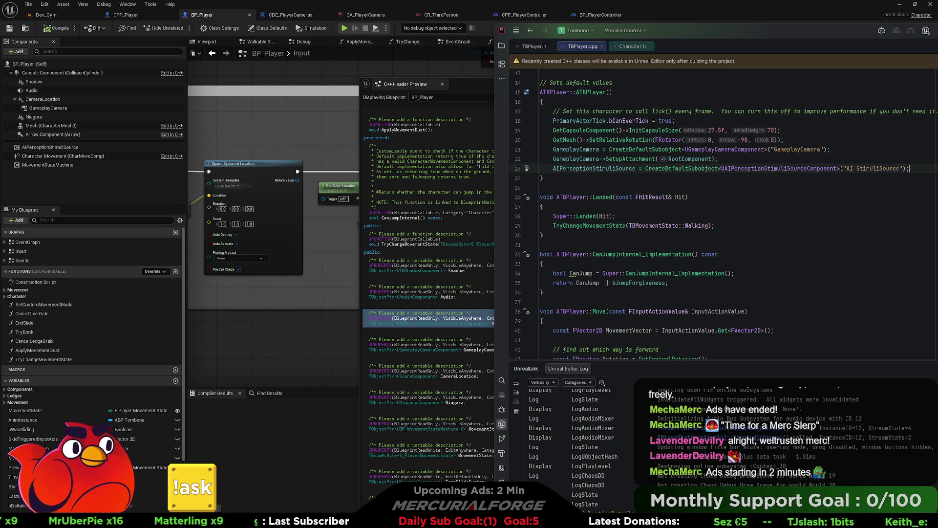
{"action": "key", "text": "Return"}
{"action": "type", "text": "AI"}
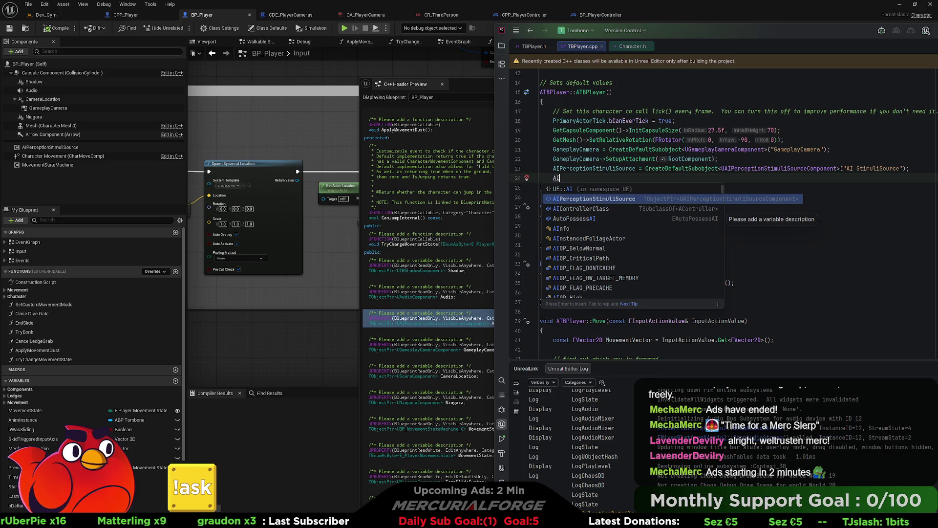
{"action": "key", "text": "Return"}
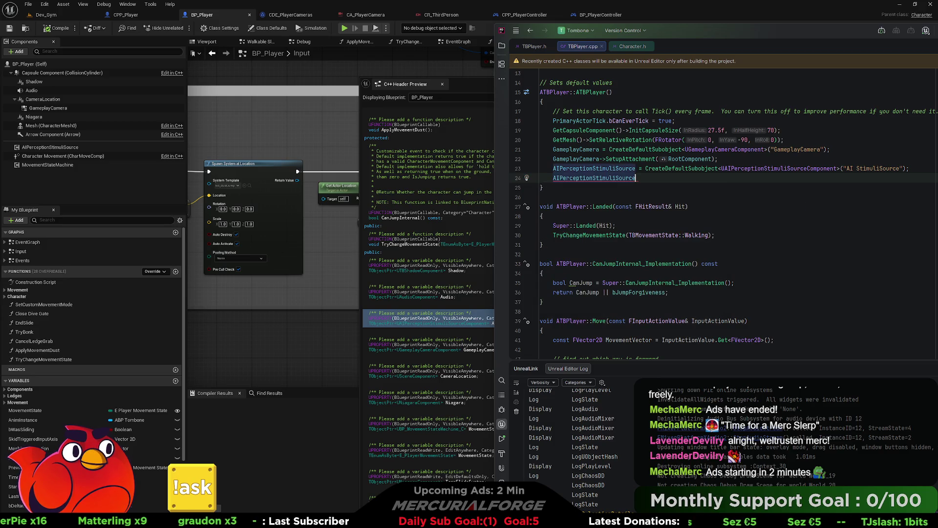
{"action": "type", "text": "-"}
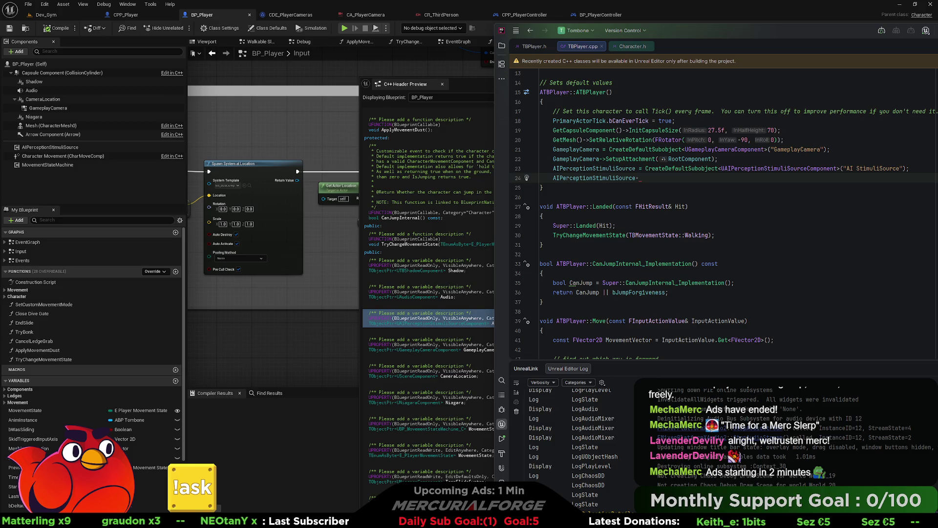
{"action": "type", "text": ">"}
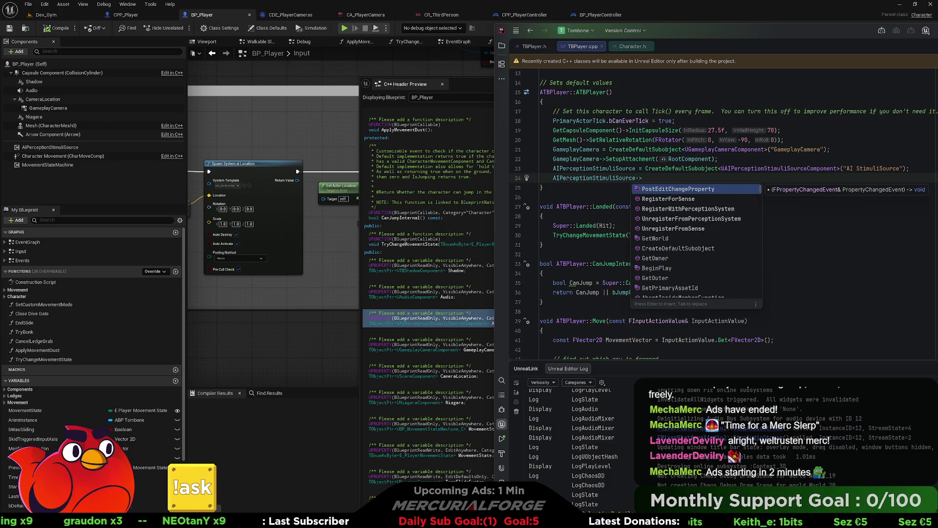
{"action": "type", "text": "Re"}
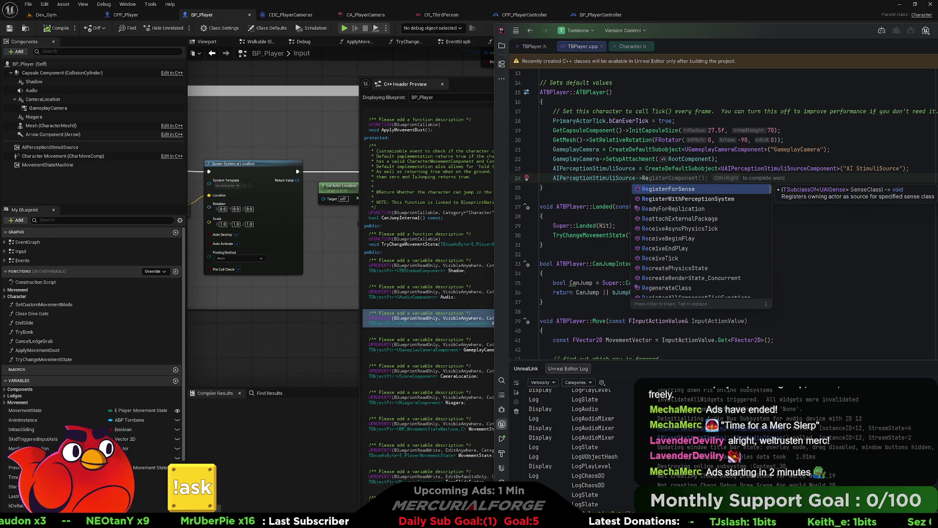
{"action": "key", "text": "Return"}
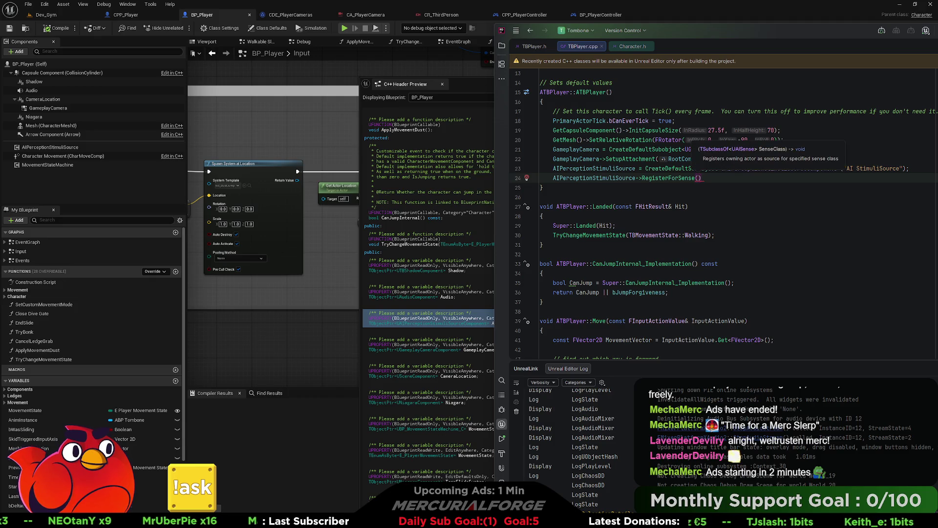
Pass UAISense_Sight::StaticClass() to RegisterForSense, adding the UAISense_Sight header include
{"action": "type", "text": "UAI"}
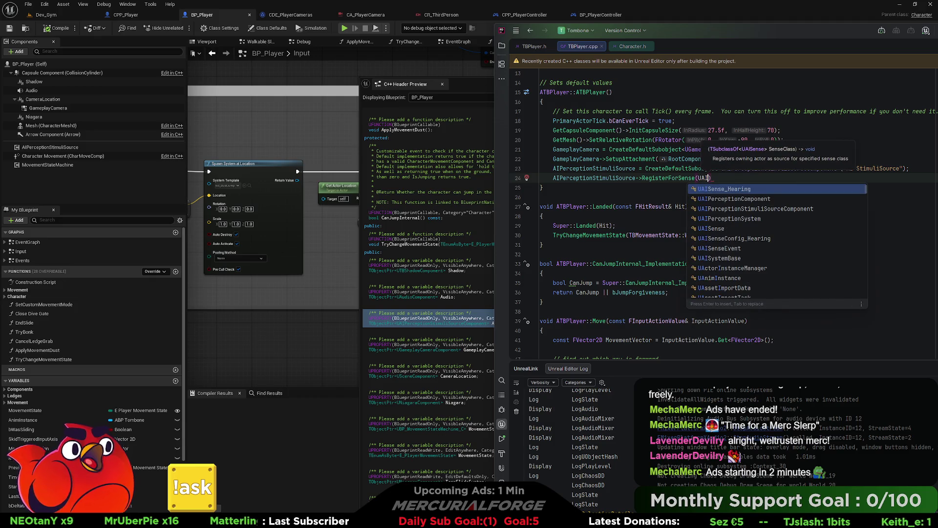
{"action": "type", "text": "Sense"}
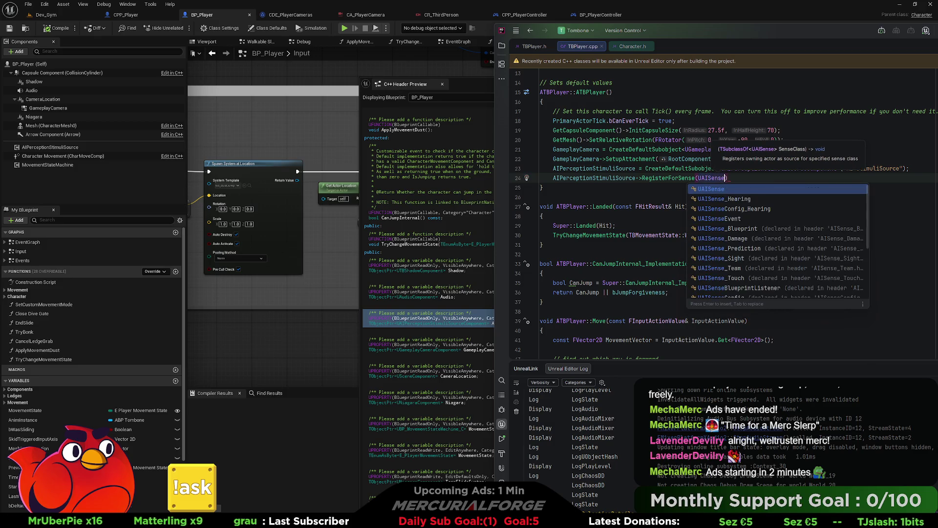
{"action": "type", "text": "_"}
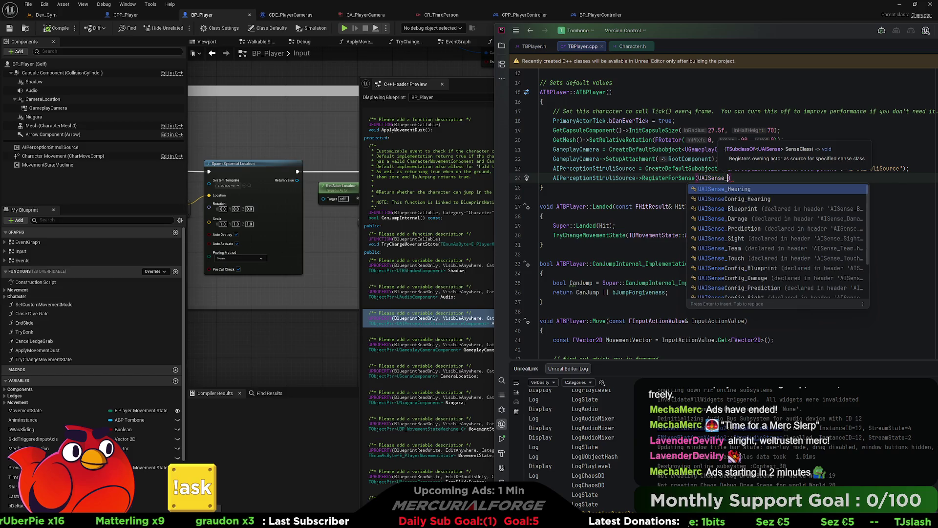
{"action": "type", "text": "s"}
{"action": "key", "text": "Escape"}
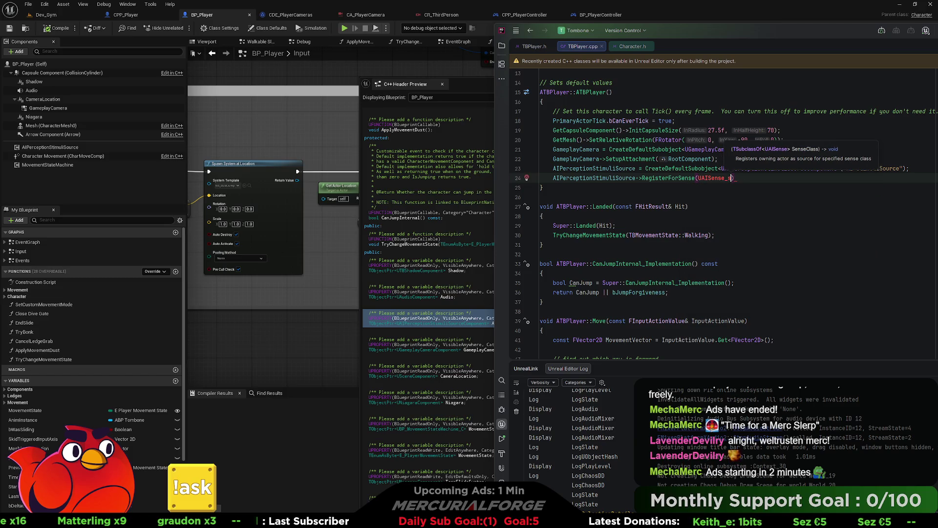
{"action": "key", "text": "BackSpace"}
{"action": "type", "text": "Sight"}
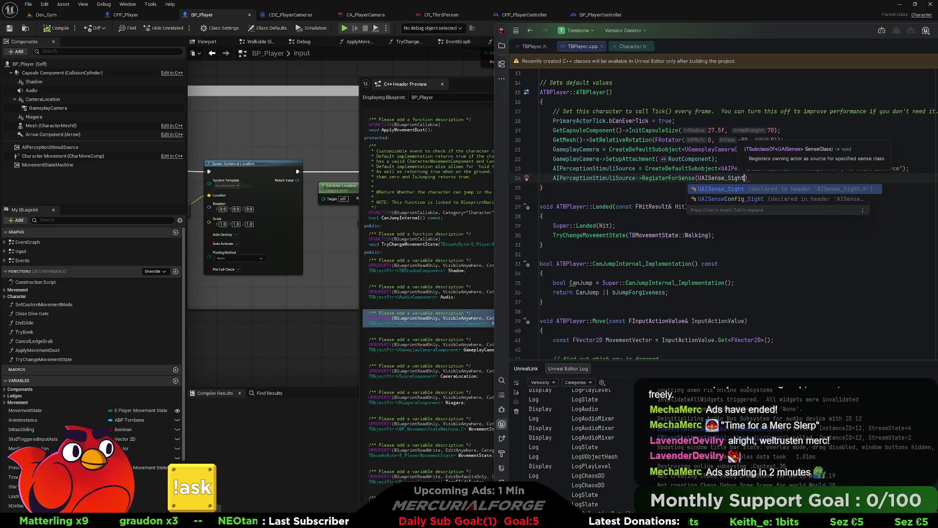
{"action": "type", "text": "::S"}
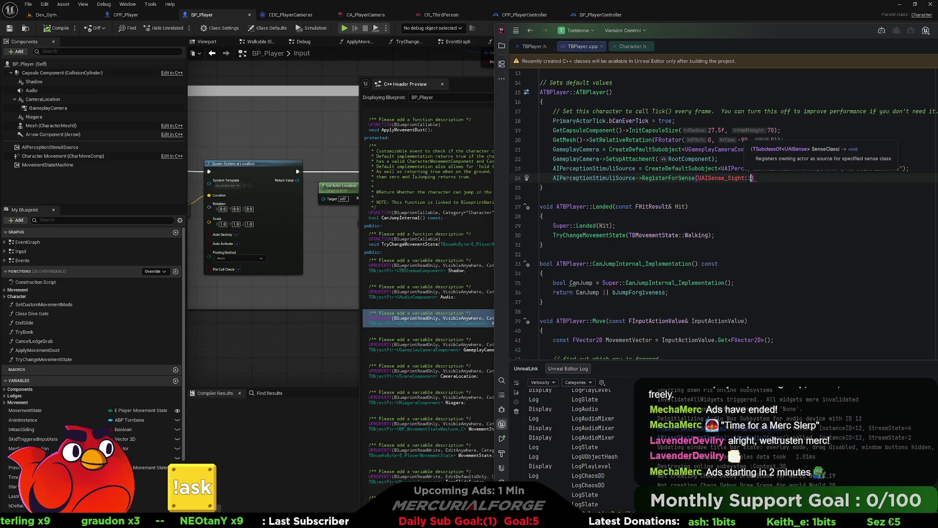
{"action": "type", "text": "t"}
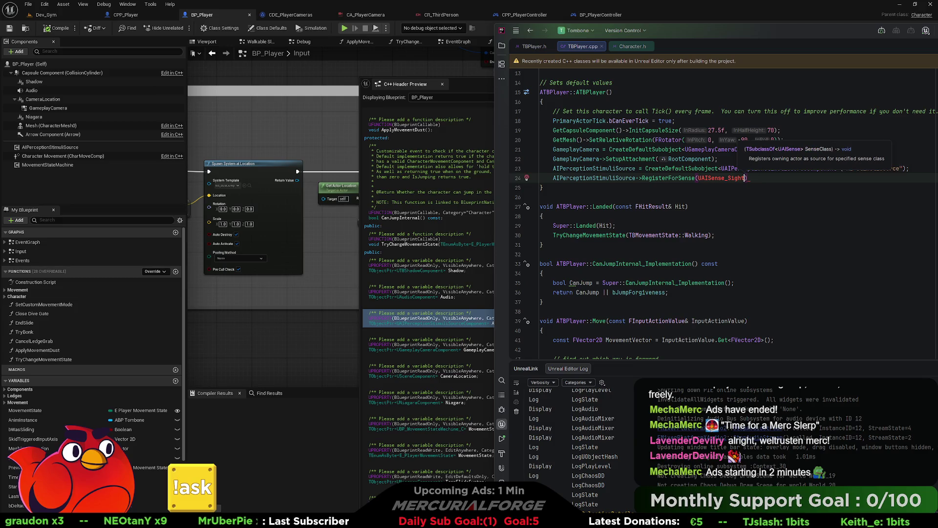
{"action": "key", "text": "BackSpace"}
{"action": "key", "text": "BackSpace"}
{"action": "key", "text": "BackSpace"}
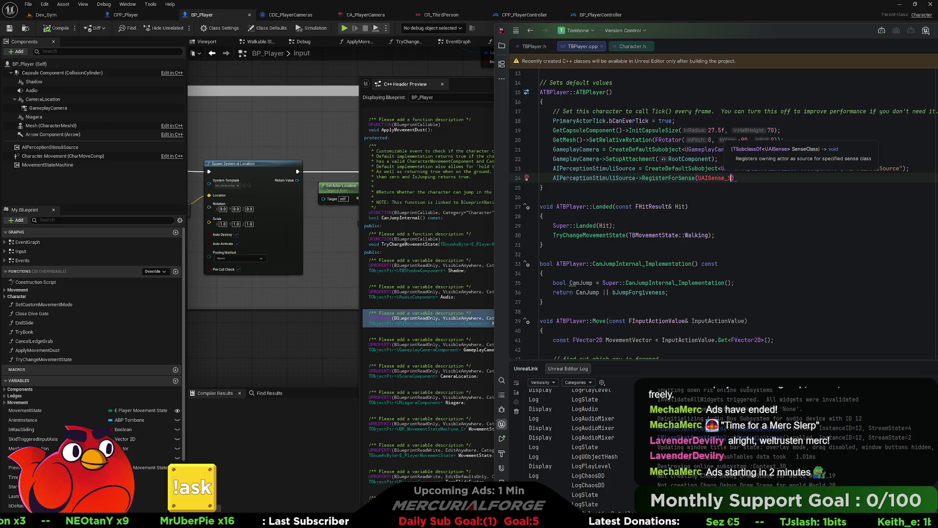
{"action": "type", "text": "S"}
{"action": "key", "text": "Return"}
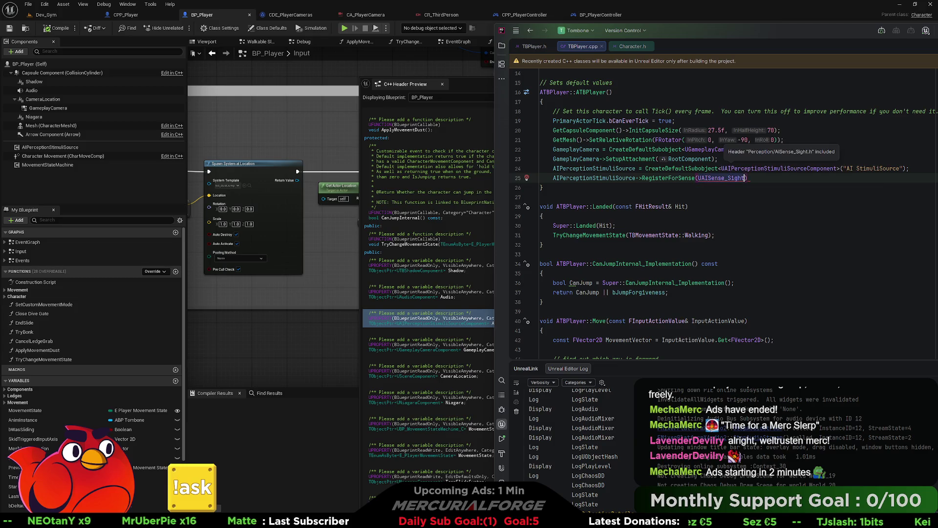
{"action": "type", "text": "::Stati"}
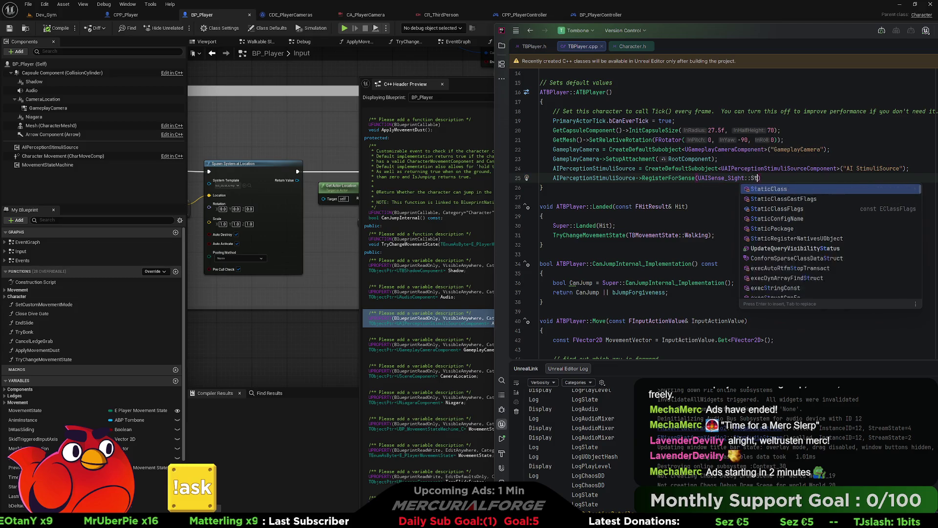
{"action": "key", "text": "Return"}
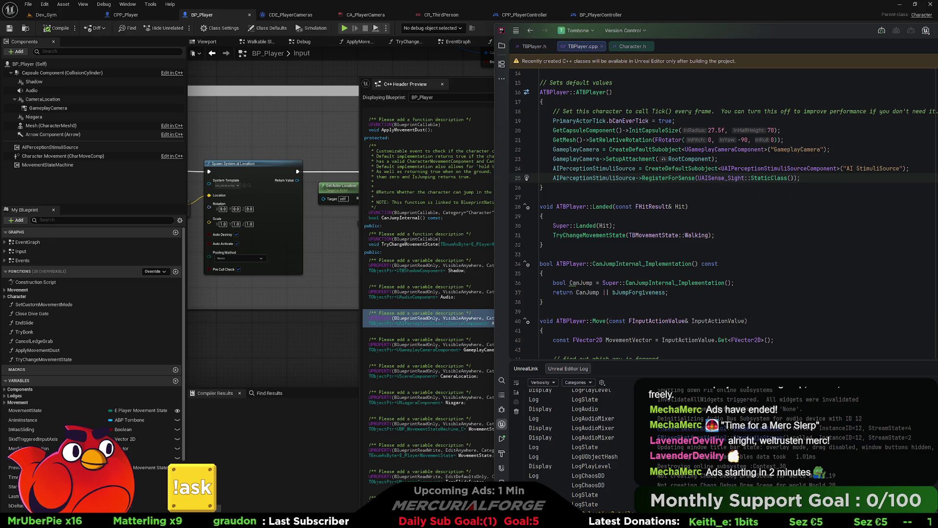
Add AIPerceptionStimuliSource->RegisterWithPerceptionSystem(); on the next line
{"action": "key", "text": "Return"}
{"action": "type", "text": "AIPerceptionStimuliSource"}
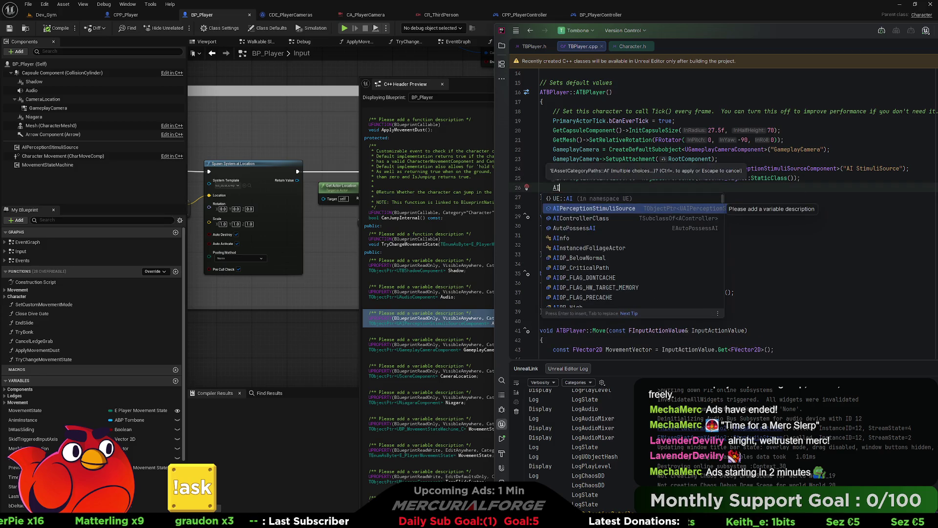
{"action": "key", "text": "Return"}
{"action": "type", "text": "->Re"}
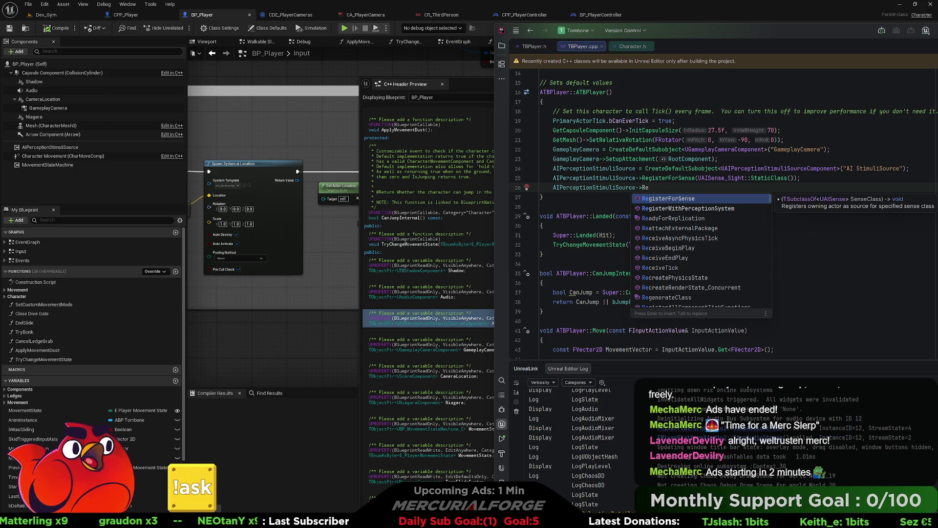
{"action": "key", "text": "Down"}
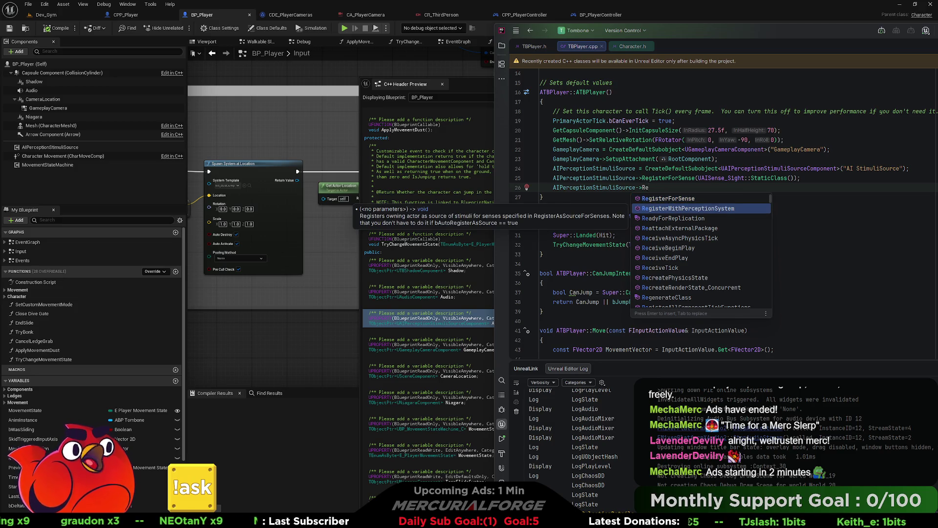
{"action": "key", "text": "Return"}
{"action": "type", "text": ";"}
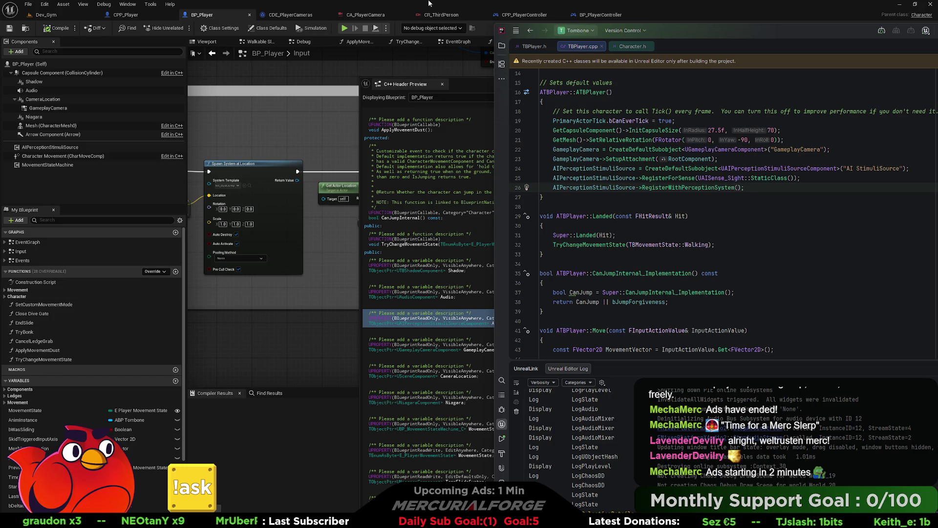
{"action": "left_click", "coordinate": [59, 147]}
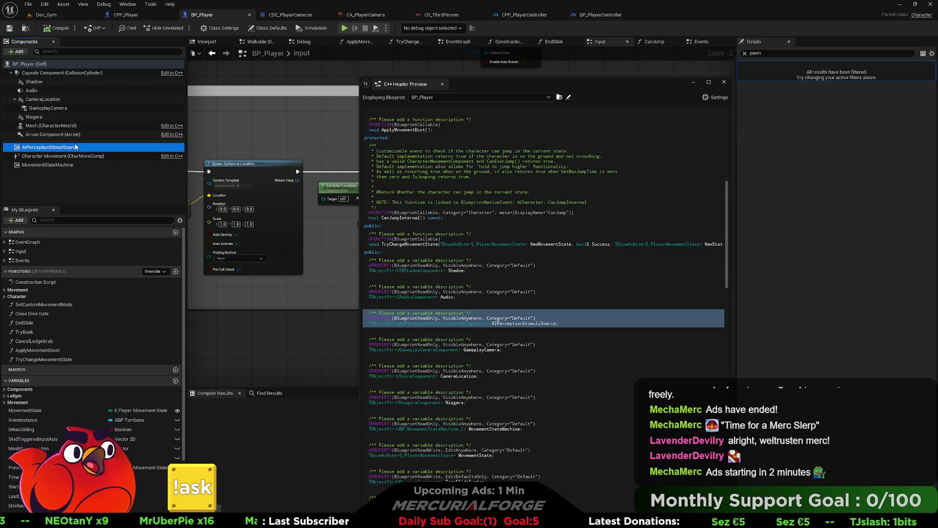
Close the header preview, clear the Details filter, and inspect the two registered AI Perception senses
{"action": "left_click", "coordinate": [724, 82]}
{"action": "left_click", "coordinate": [744, 53]}
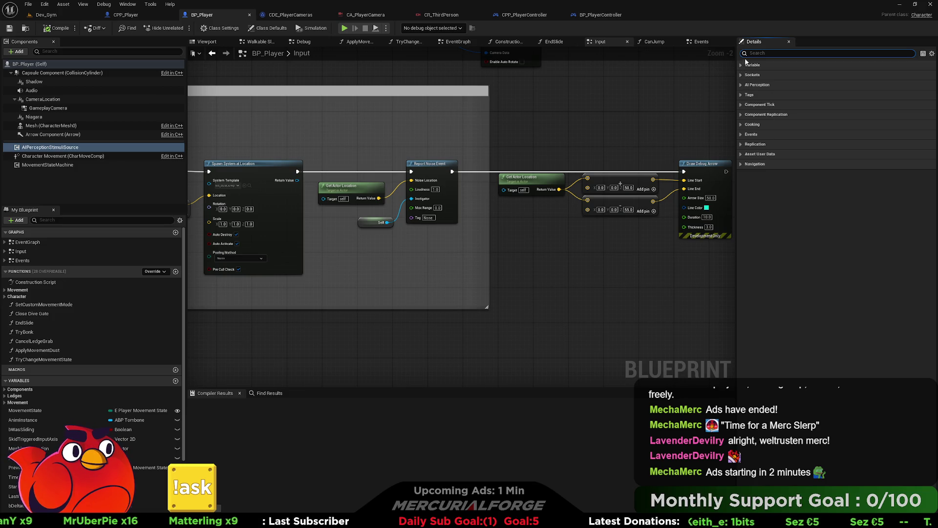
{"action": "left_click", "coordinate": [742, 65]}
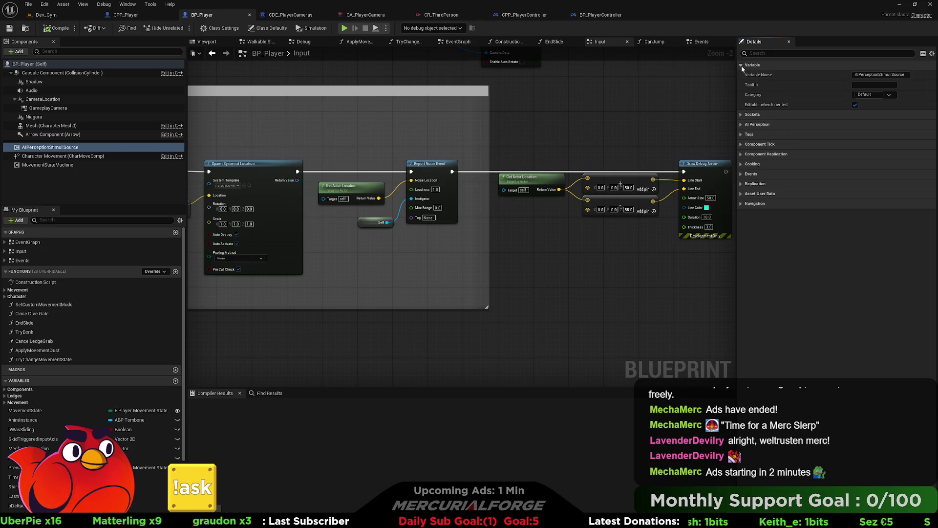
{"action": "left_click", "coordinate": [741, 124]}
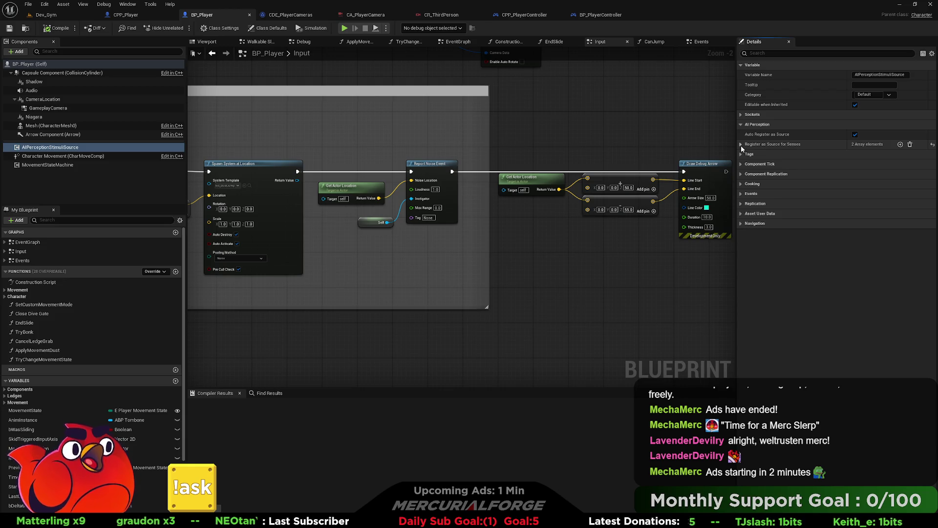
{"action": "left_click", "coordinate": [741, 145]}
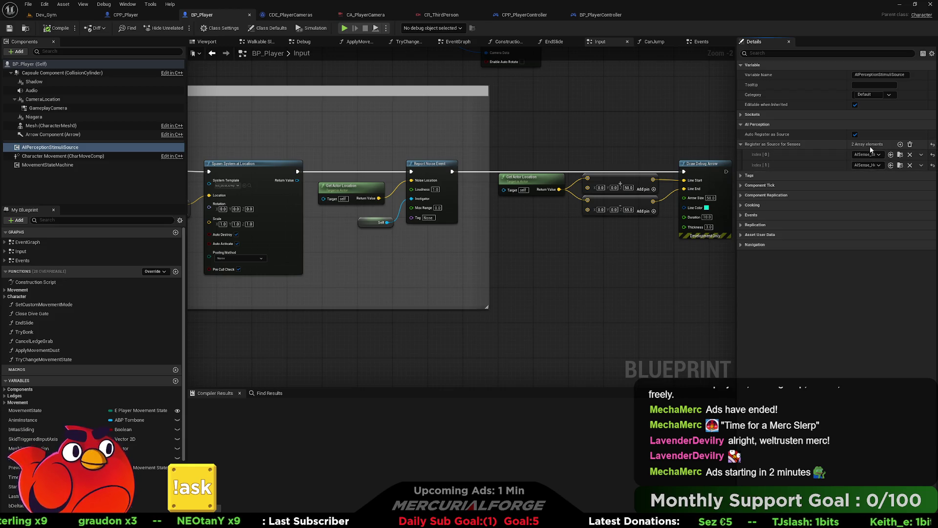
{"action": "left_click", "coordinate": [874, 165]}
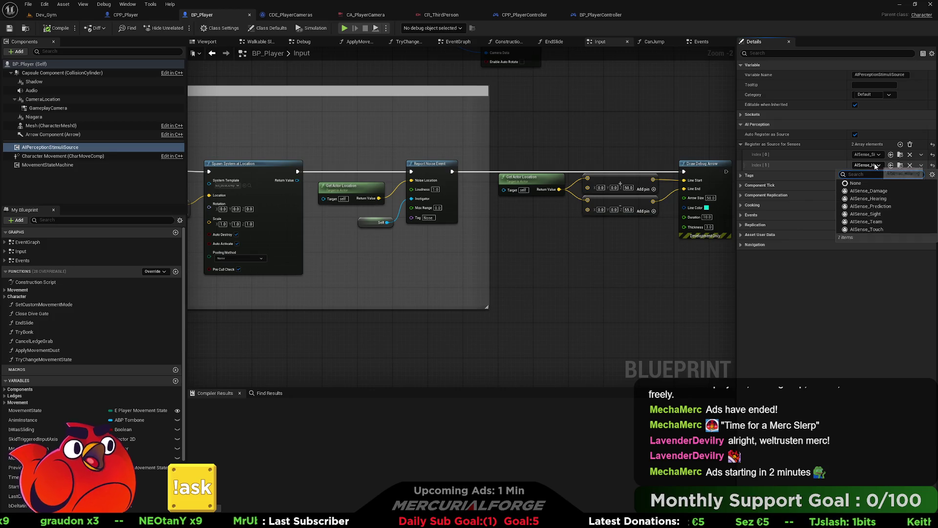
{"action": "left_click", "coordinate": [662, 138]}
{"action": "key", "text": "alt+Tab"}
{"action": "left_click", "coordinate": [757, 160]}
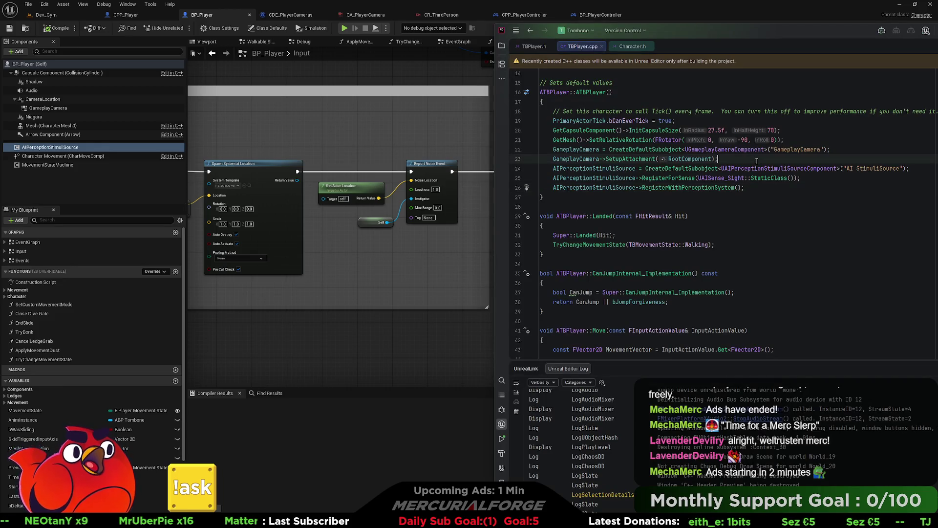
Add '// AI Senses' and '// Camera' section comments above their constructor blocks
{"action": "key", "text": "Return"}
{"action": "key", "text": "Return"}
{"action": "type", "text": "S"}
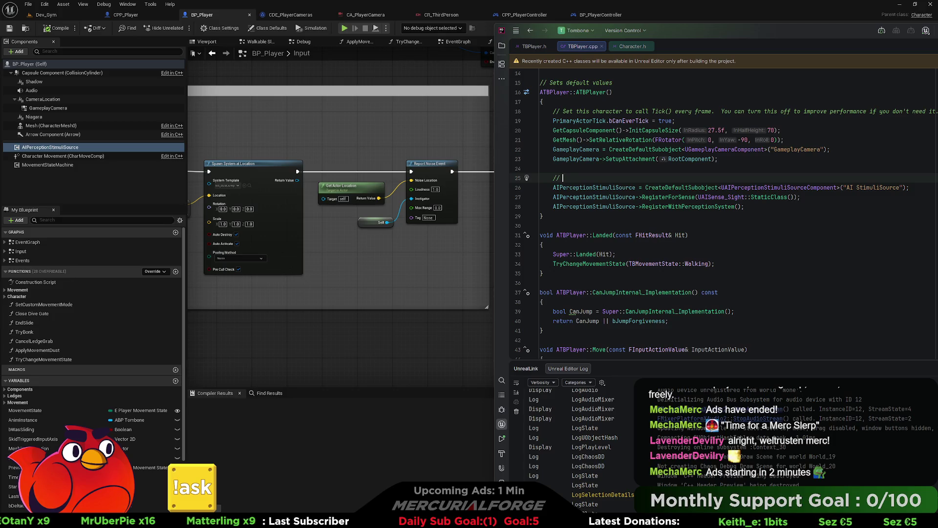
{"action": "type", "text": "ences"}
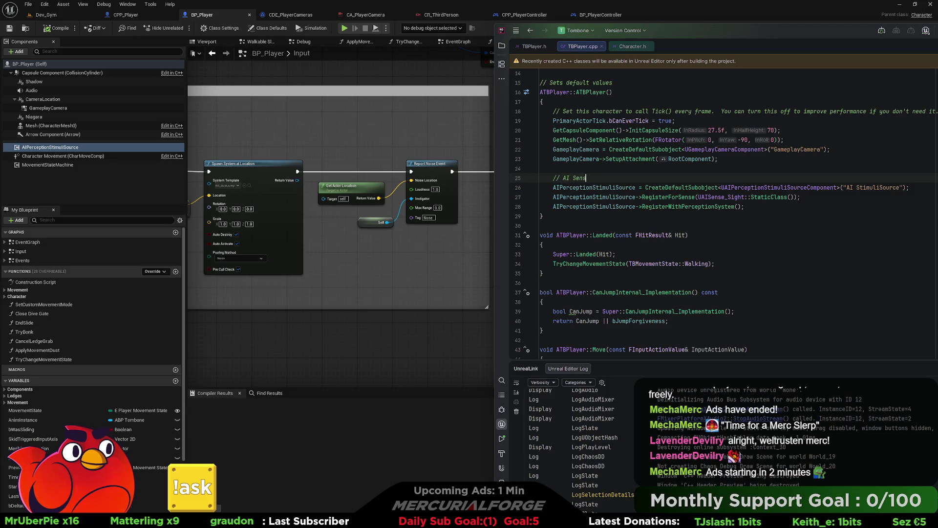
{"action": "key", "text": "Up"}
{"action": "key", "text": "Up"}
{"action": "key", "text": "Up"}
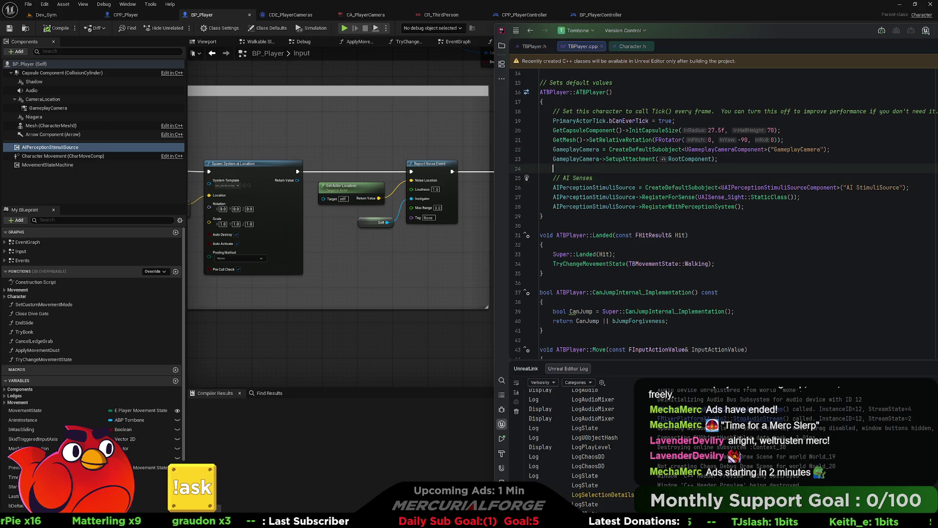
{"action": "key", "text": "Return"}
{"action": "key", "text": "Return"}
{"action": "key", "text": "Up"}
{"action": "type", "text": "// Camera"}
{"action": "key", "text": "Up"}
{"action": "key", "text": "Up"}
{"action": "key", "text": "Up"}
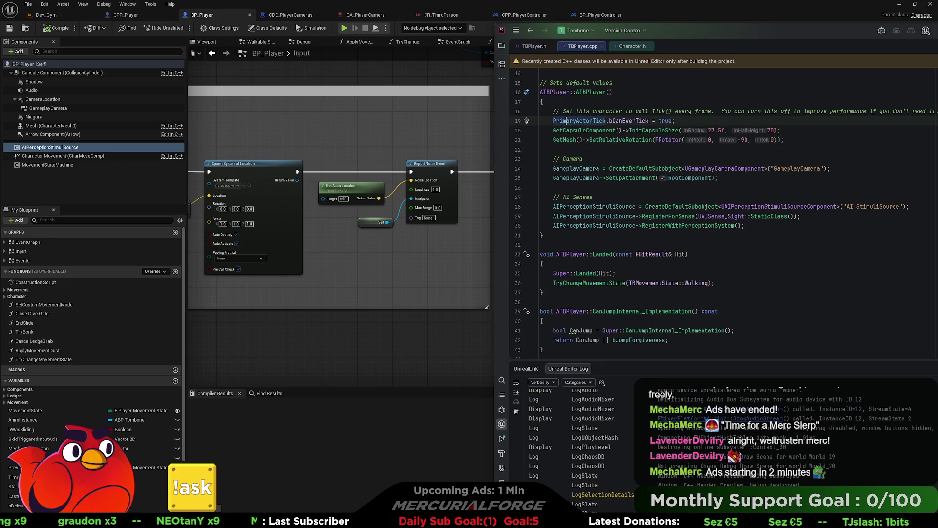
Replace the default Tick comment with a '// Class Defaults' comment above PrimaryActorTick
{"action": "key", "text": "Up"}
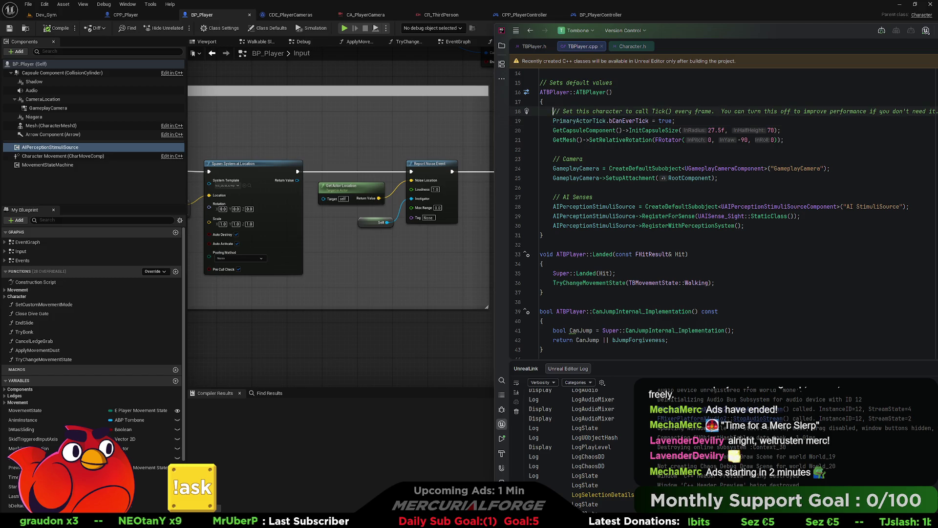
{"action": "key", "text": "ctrl+y"}
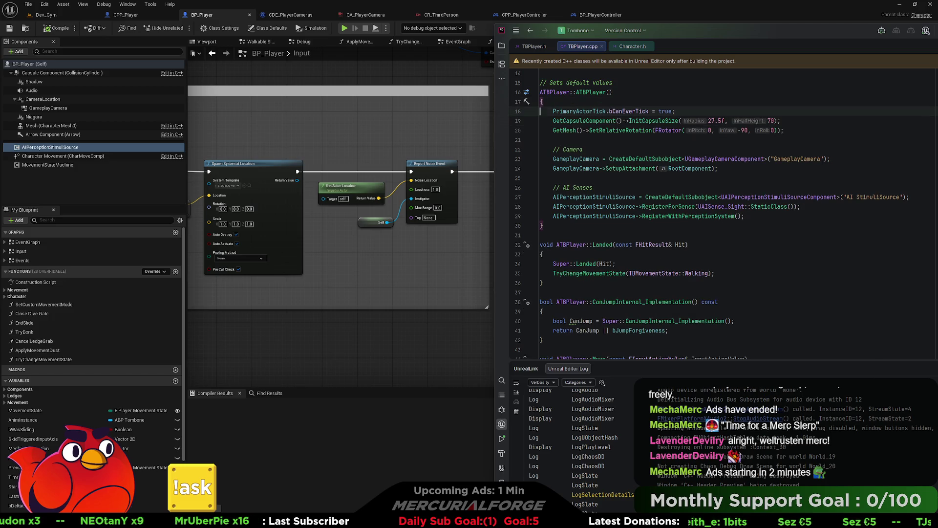
{"action": "key", "text": "Return"}
{"action": "key", "text": "Up"}
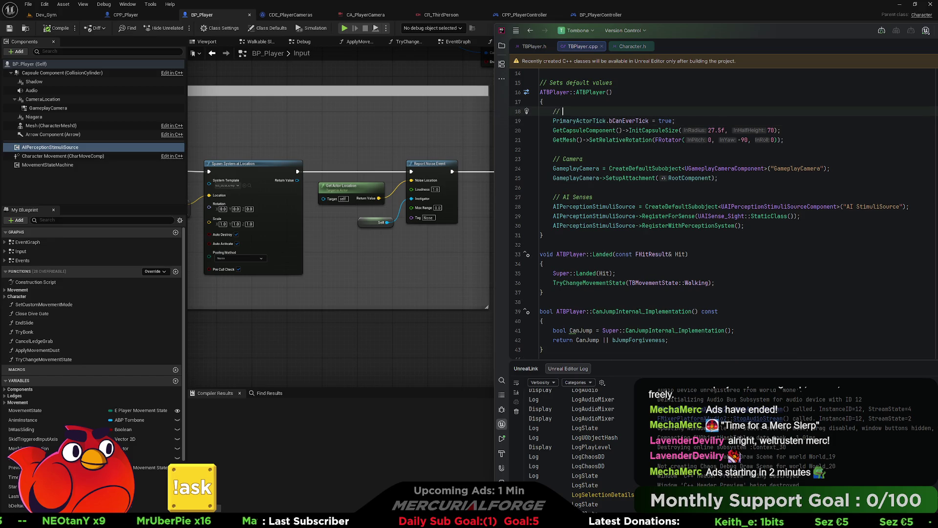
{"action": "type", "text": "Class De"}
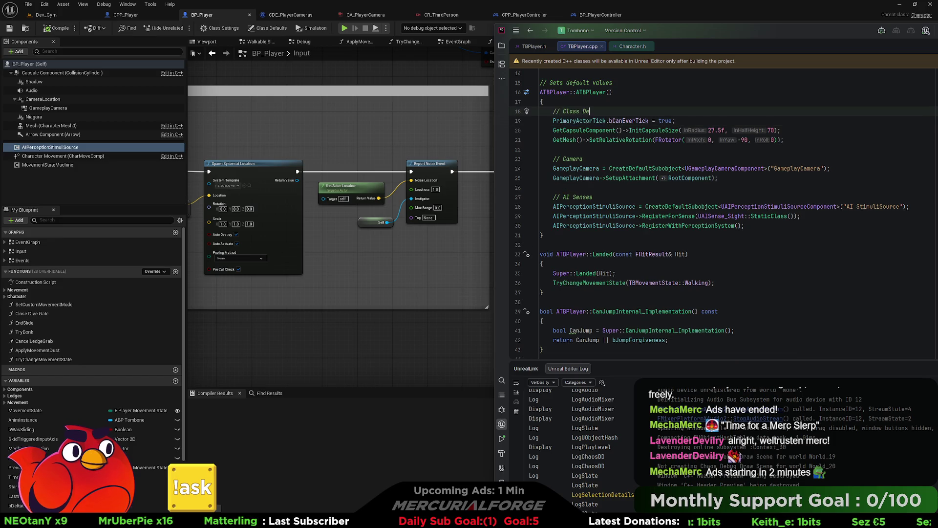
{"action": "type", "text": "faults"}
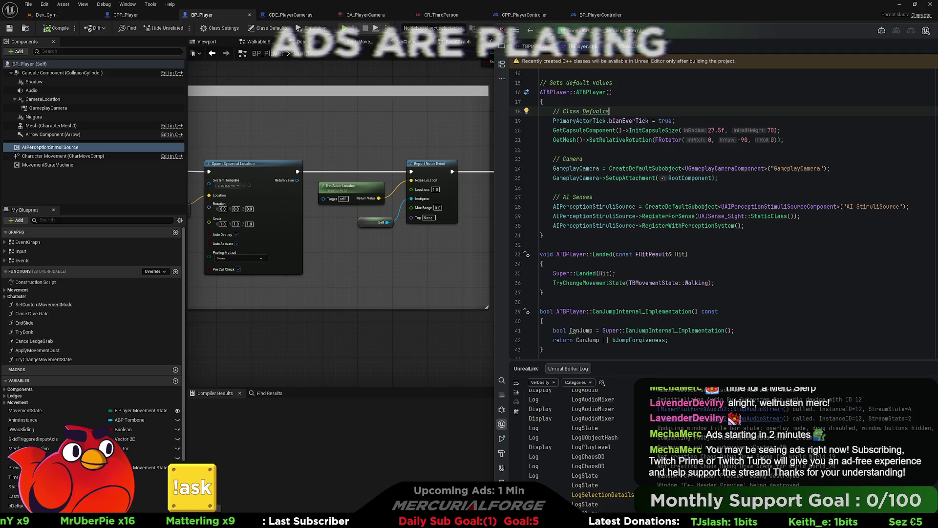
{"action": "left_click", "coordinate": [747, 177]}
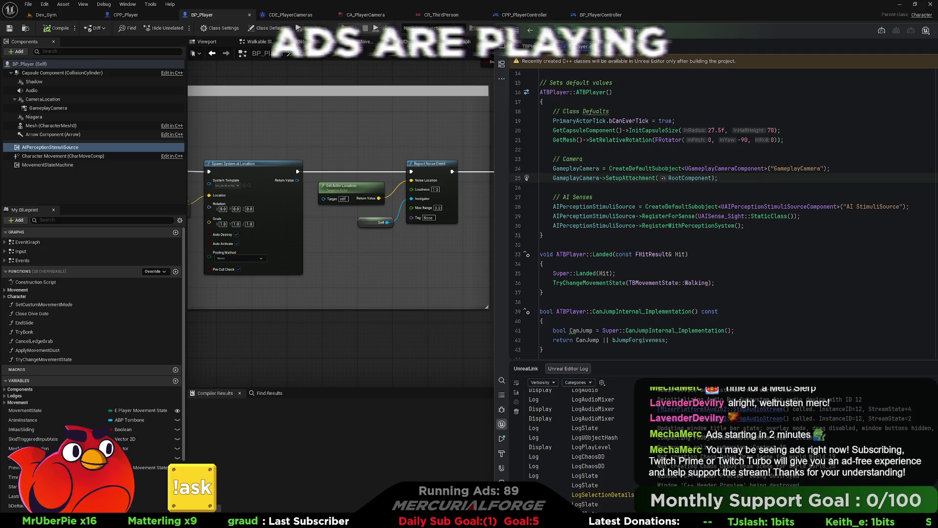
{"action": "mouse_move", "coordinate": [474, 115]}
{"action": "left_mouse_down"}
{"action": "mouse_move", "coordinate": [293, 117]}
{"action": "mouse_move", "coordinate": [313, 126]}
{"action": "left_mouse_up"}
Declare FVector LineStart and FVector LineEnd above the debug-arrow call in Jump
{"action": "key", "text": "alt+Tab"}
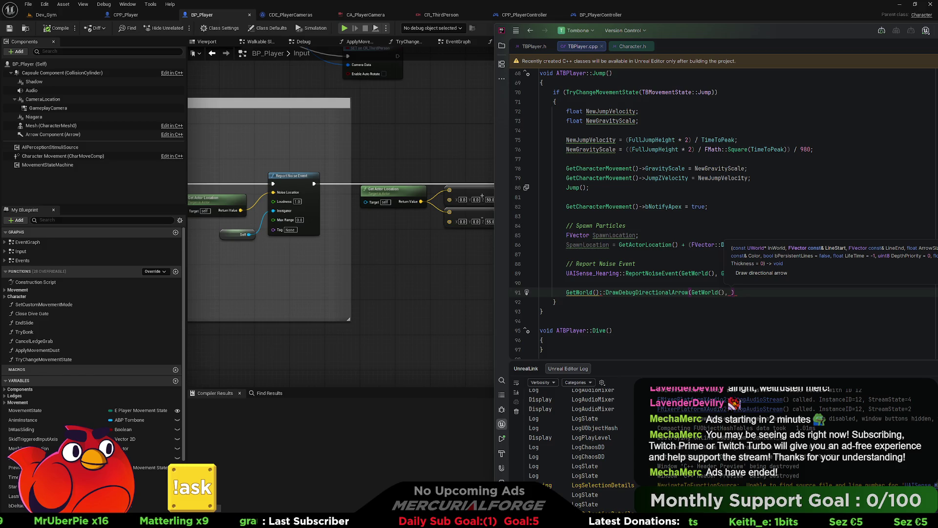
{"action": "left_click", "coordinate": [567, 283]}
{"action": "key", "text": "Return"}
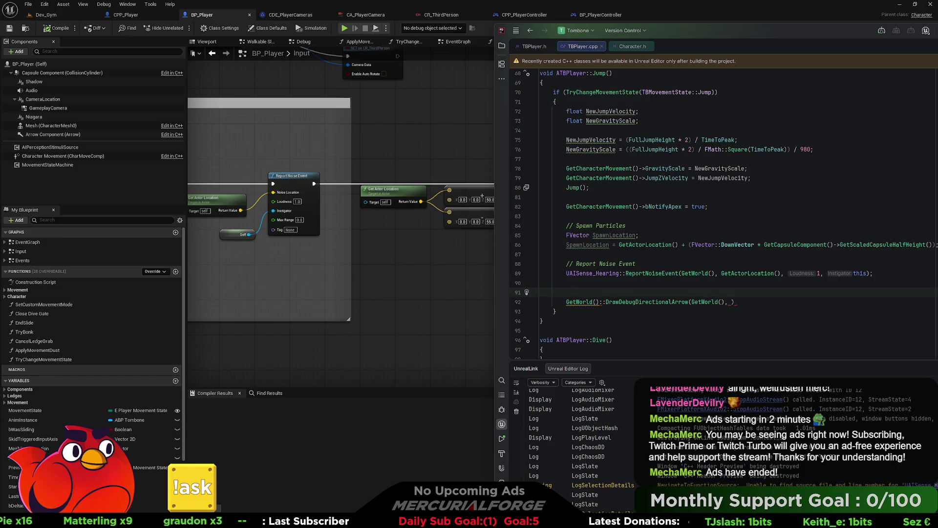
{"action": "type", "text": "FV"}
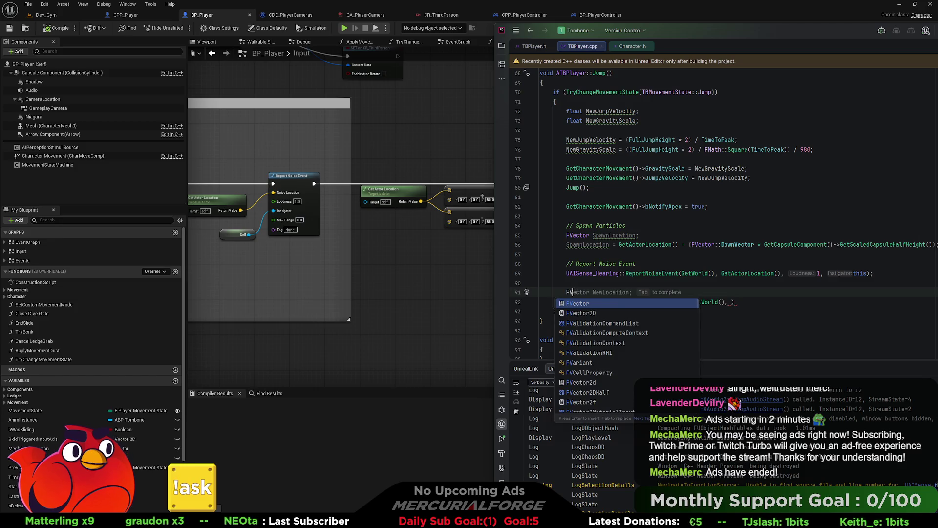
{"action": "type", "text": "ector S"}
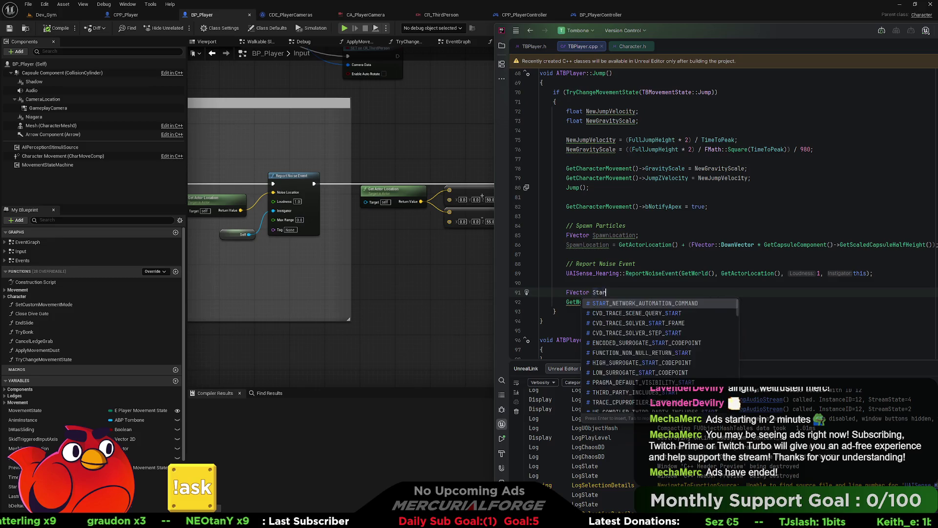
{"action": "key", "text": "BackSpace"}
{"action": "type", "text": "LineStart;"}
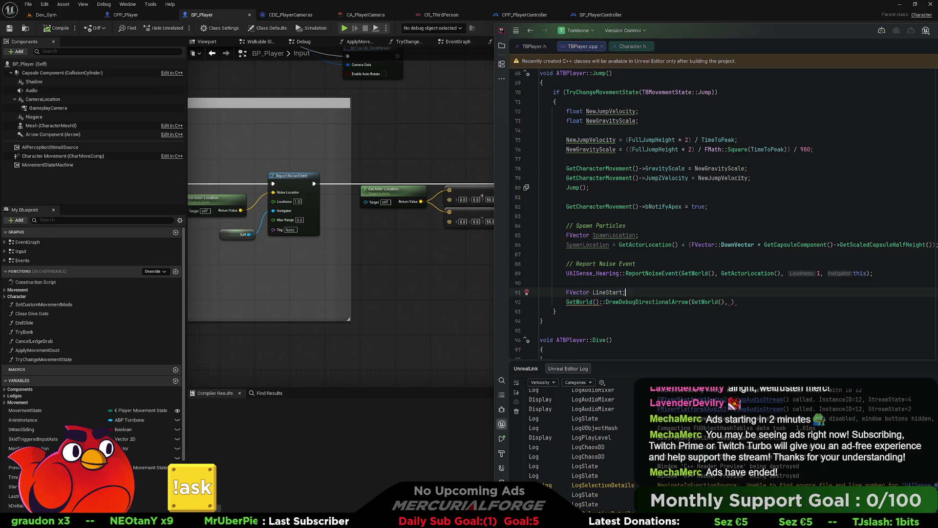
{"action": "key", "text": "Return"}
{"action": "type", "text": "FVector LineEnd;"}
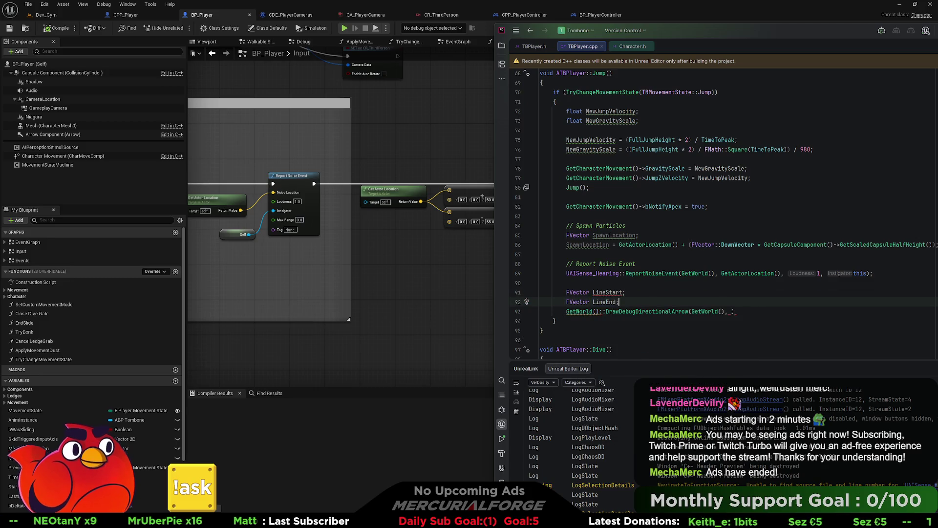
Assign LineStart = GetActorLocation() + FVector(0, 0, 50)
{"action": "left_click", "coordinate": [623, 293]}
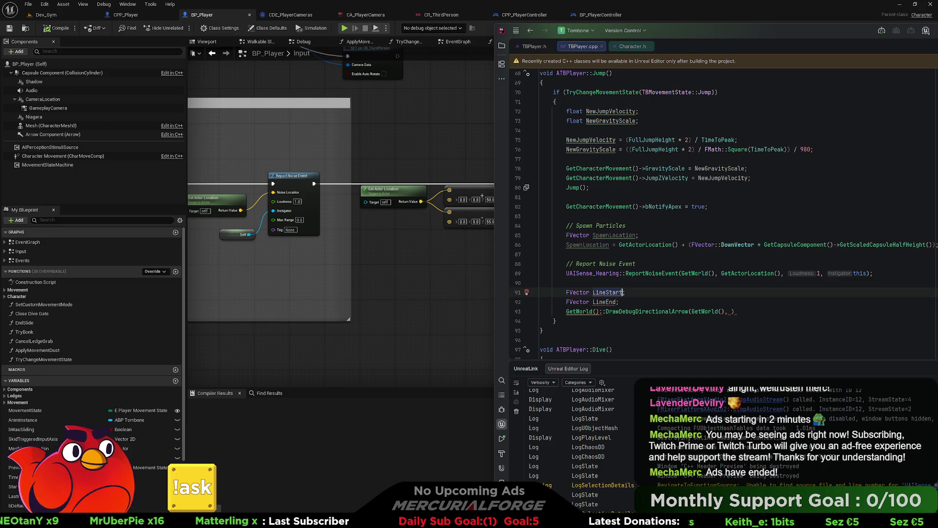
{"action": "type", "text": "= "}
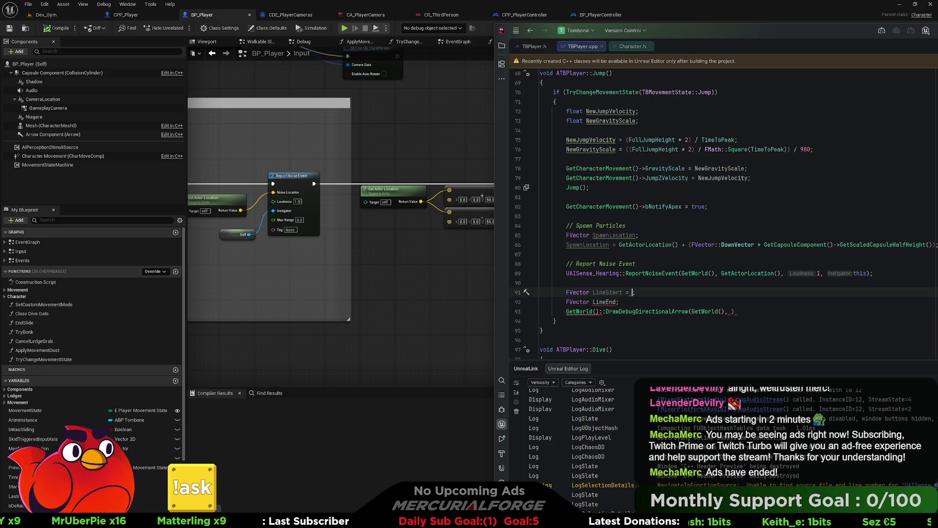
{"action": "type", "text": "Getactor"}
{"action": "key", "text": "Return"}
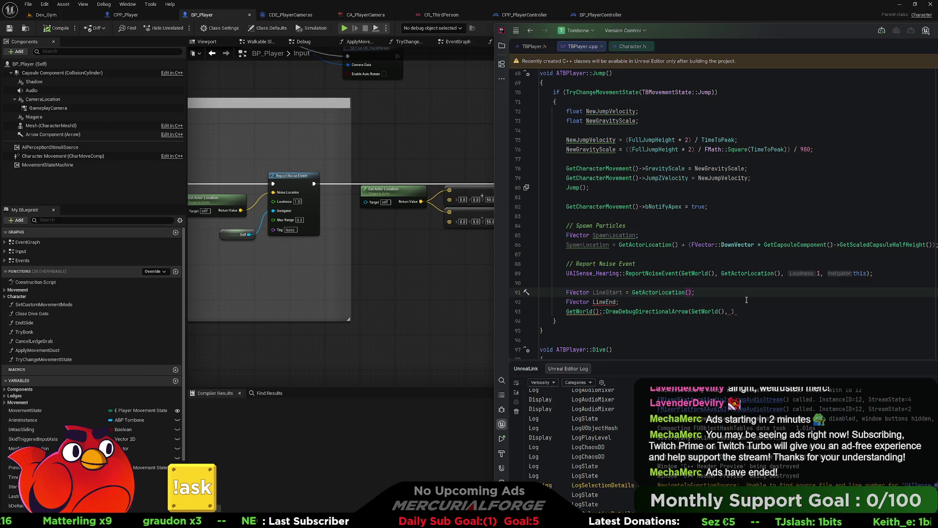
{"action": "type", "text": " + FV"}
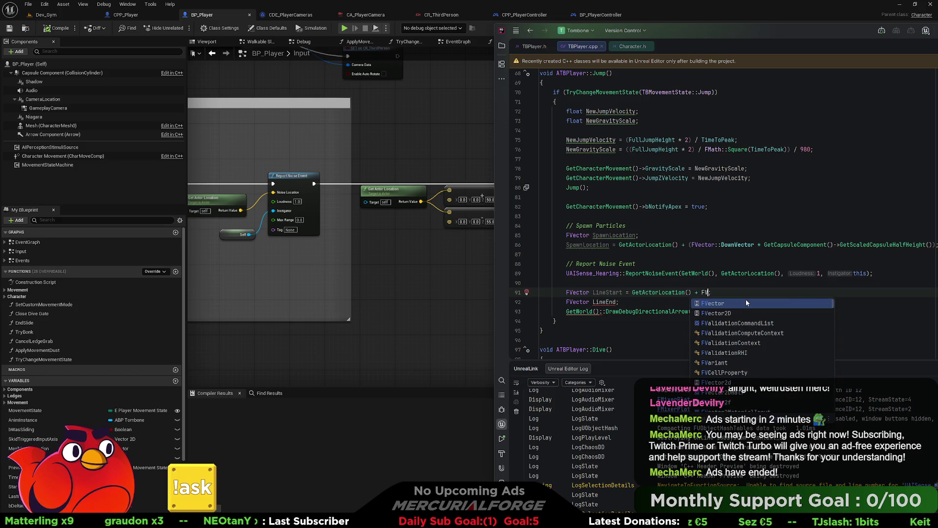
{"action": "key", "text": "Return"}
{"action": "type", "text": "(0"}
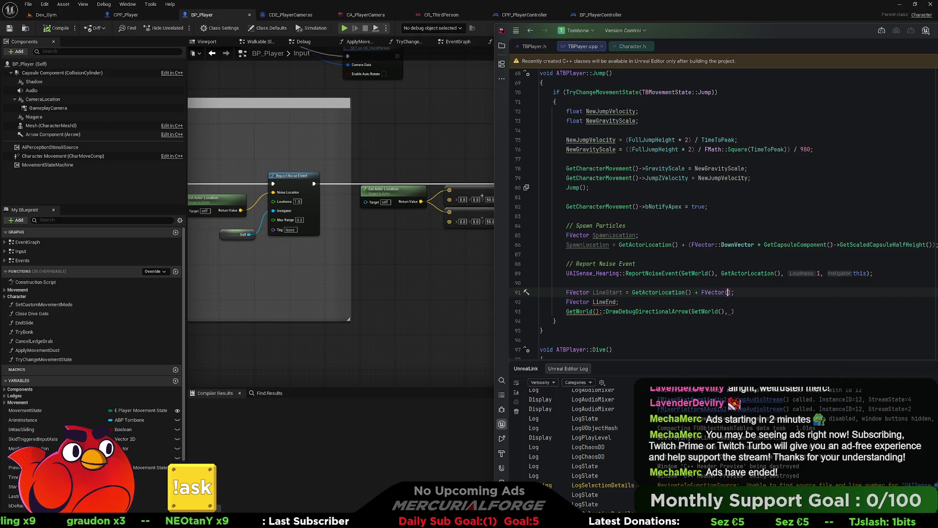
{"action": "type", "text": ", 0, 50"}
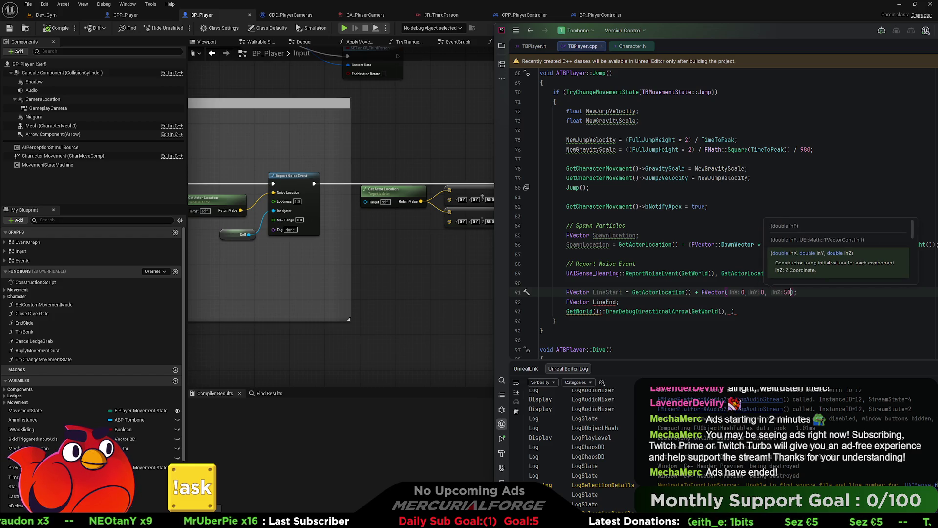
Set LineEnd to GetActorLocation() - FVector(0, 0, 55)
{"action": "left_click", "coordinate": [616, 302]}
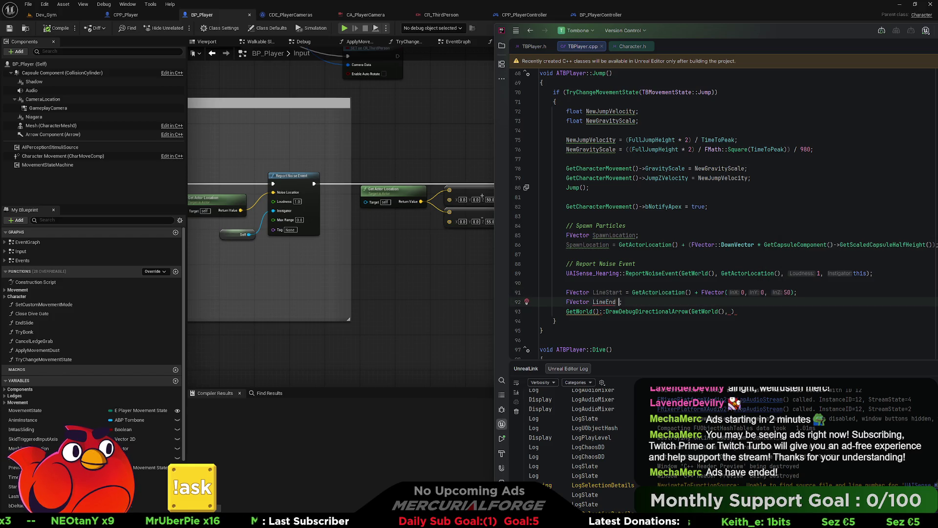
{"action": "type", "text": "= Geta;"}
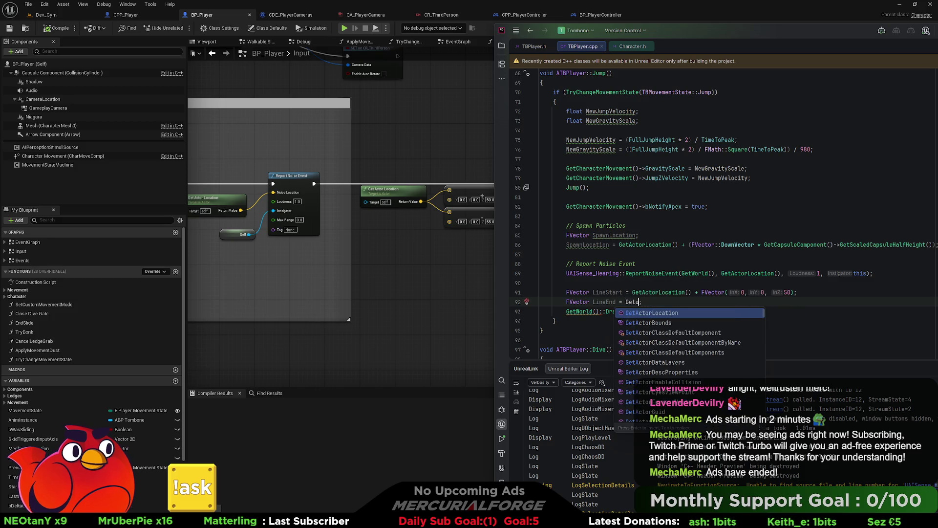
{"action": "key", "text": "Tab"}
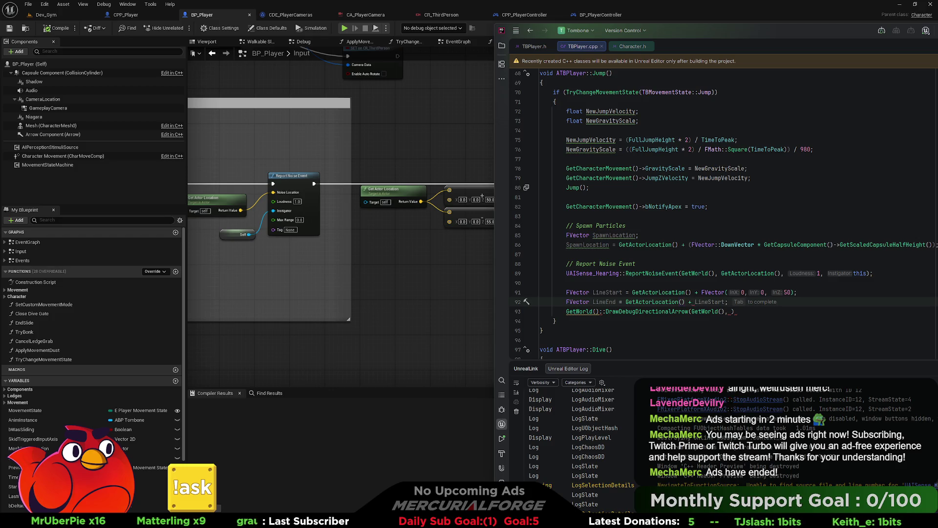
{"action": "type", "text": "FVector("}
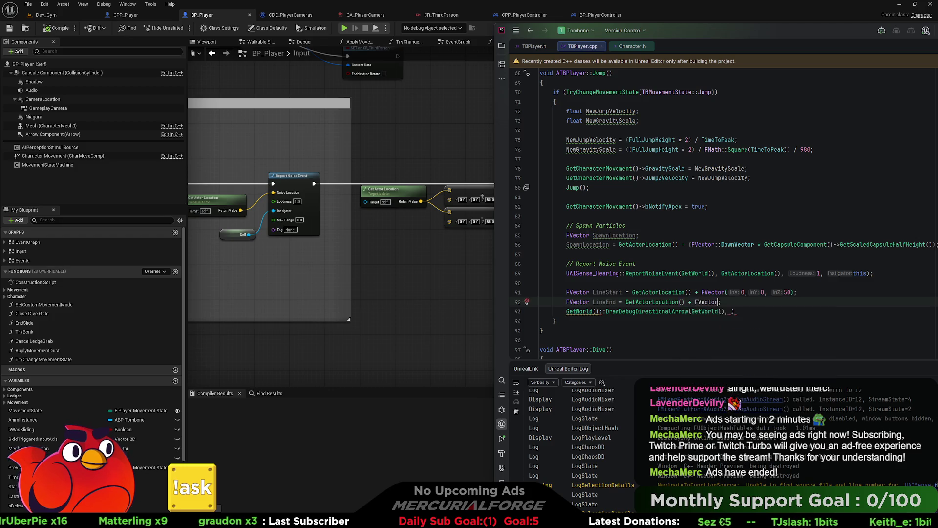
{"action": "type", "text": "0, 0,"}
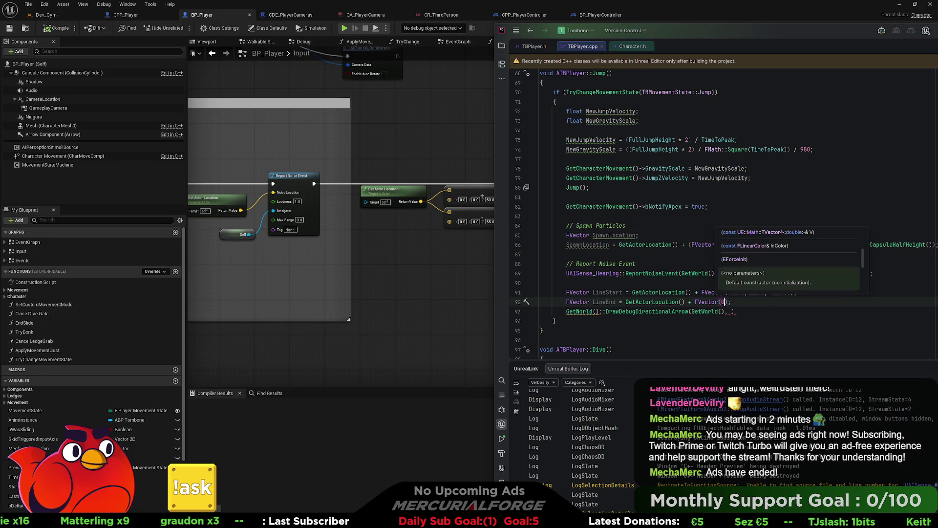
{"action": "type", "text": " 55"}
{"action": "key", "text": "Left"}
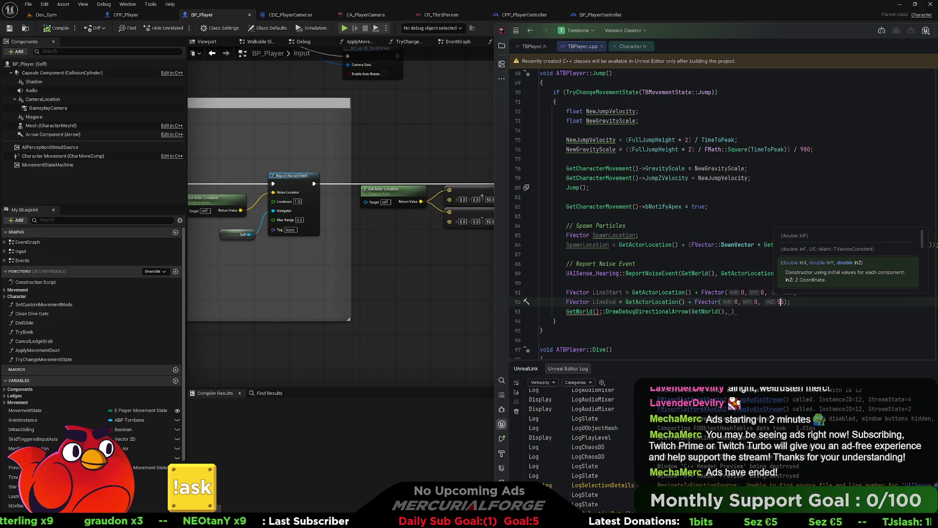
{"action": "key", "text": "Right"}
{"action": "key", "text": "Right"}
{"action": "key", "text": "BackSpace"}
{"action": "type", "text": "-"}
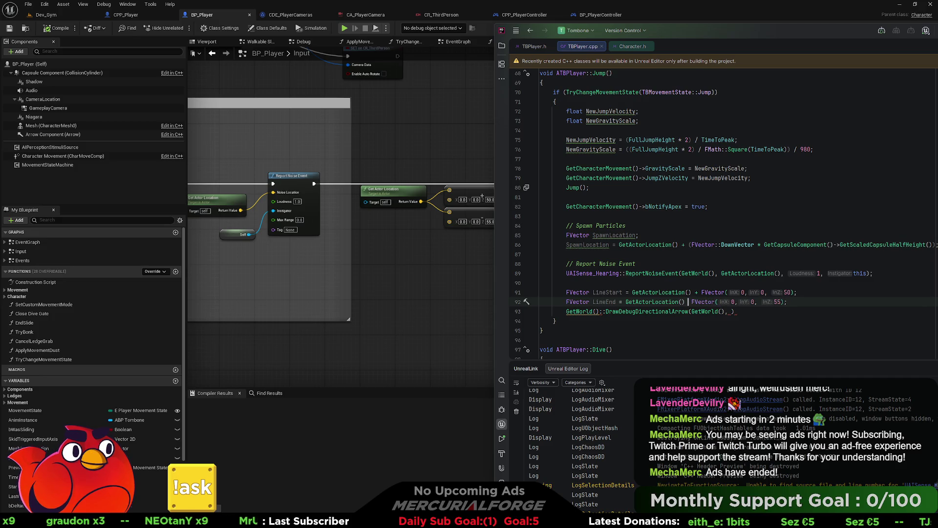
{"action": "key", "text": "Right"}
Pass LineStart and LineEnd as the next arguments of DrawDebugDirectionalArrow
{"action": "left_click", "coordinate": [566, 311]}
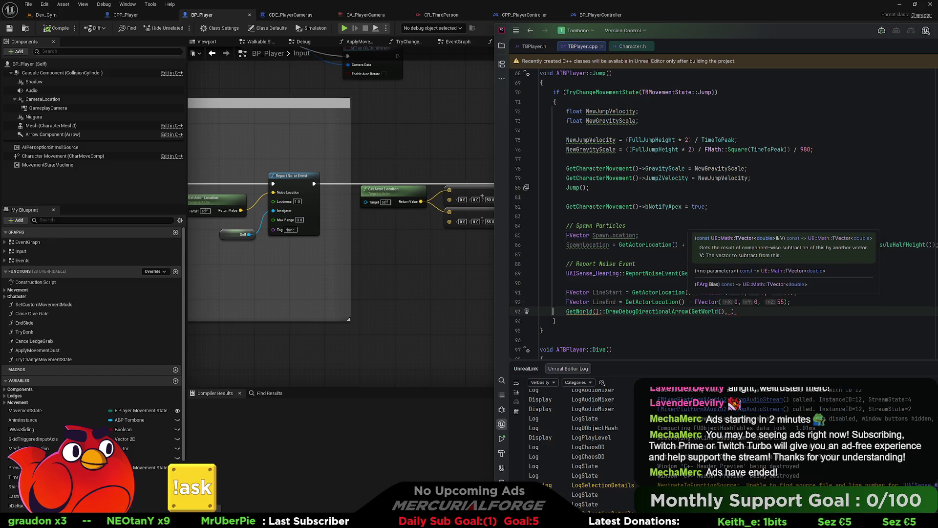
{"action": "left_click", "coordinate": [735, 311]}
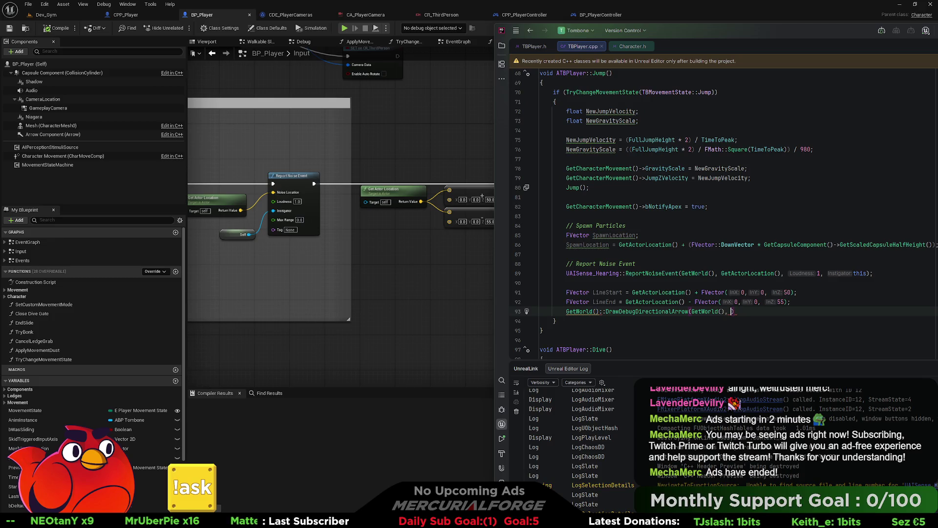
{"action": "type", "text": "LineStart,"}
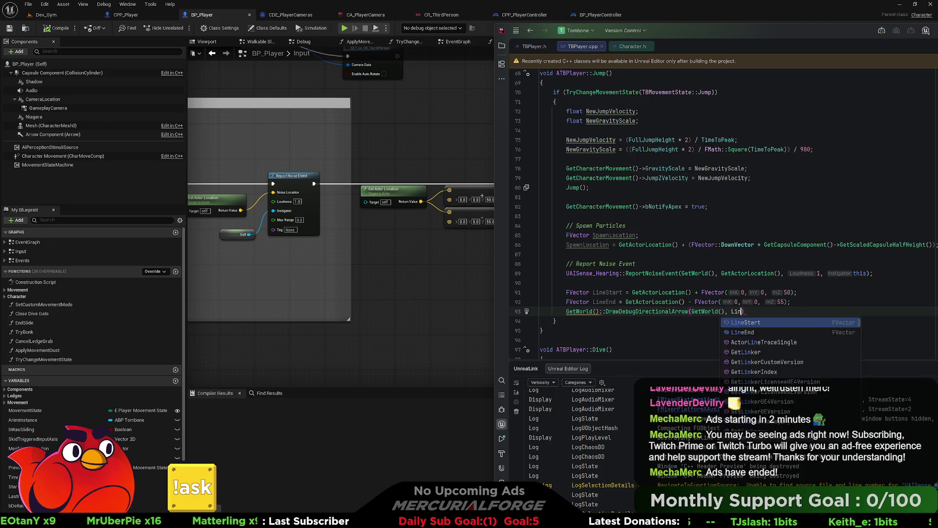
{"action": "type", "text": " LineStart, Li"}
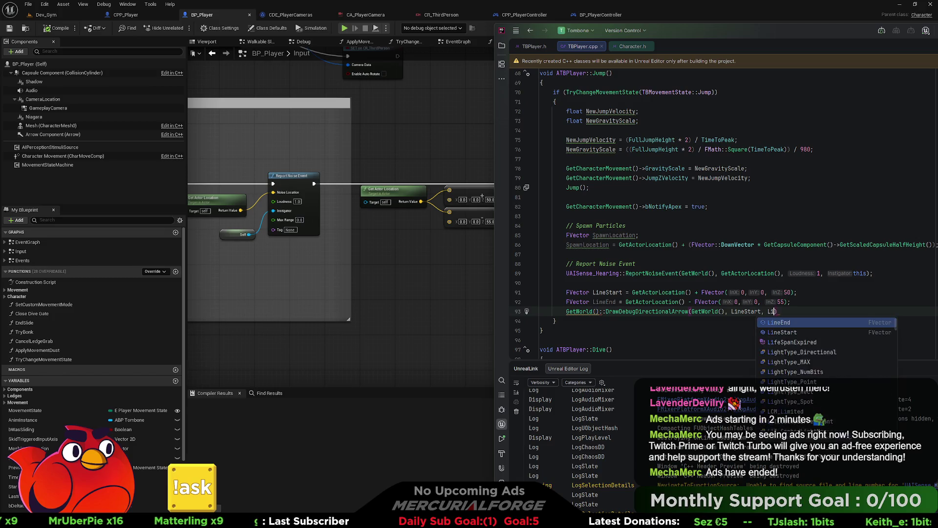
{"action": "type", "text": "eE"}
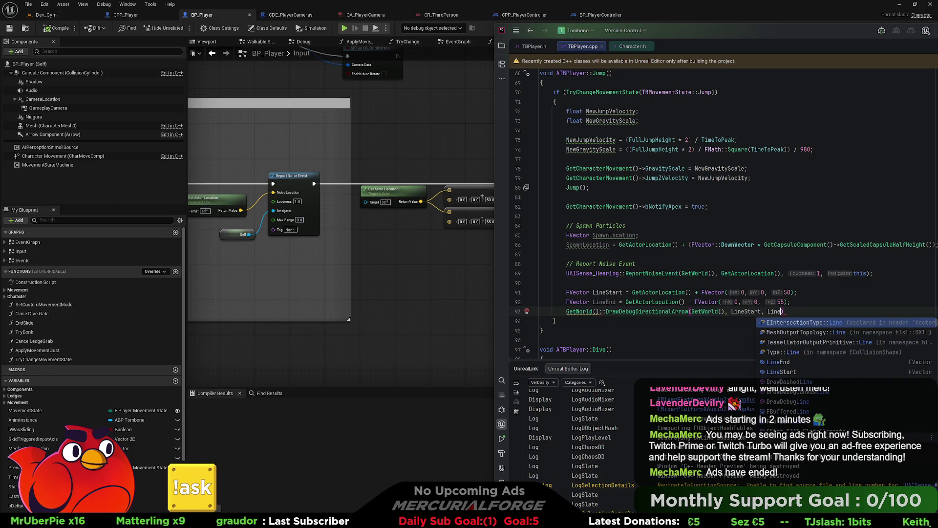
{"action": "key", "text": "Return"}
{"action": "type", "text": ","}
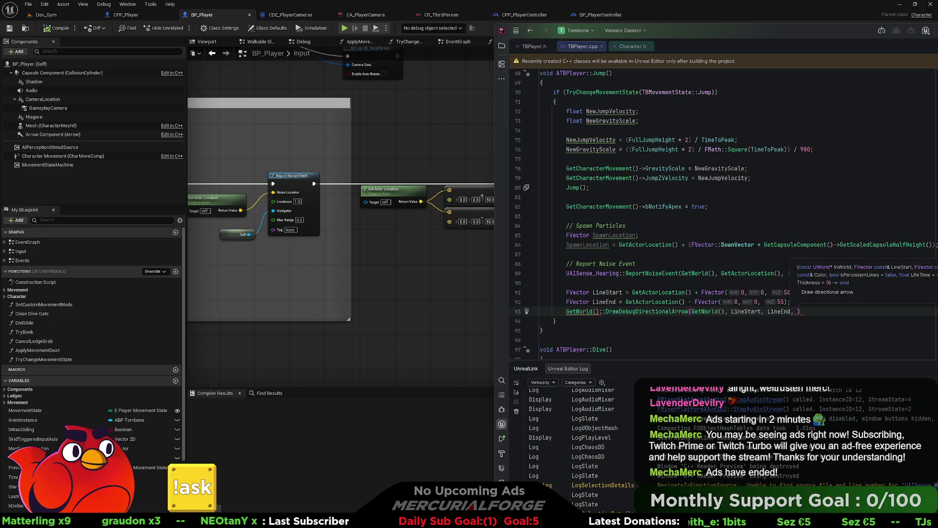
{"action": "key", "text": "Escape"}
{"action": "left_click_drag", "start_coordinate": [675, 31], "coordinate": [780, 36]}
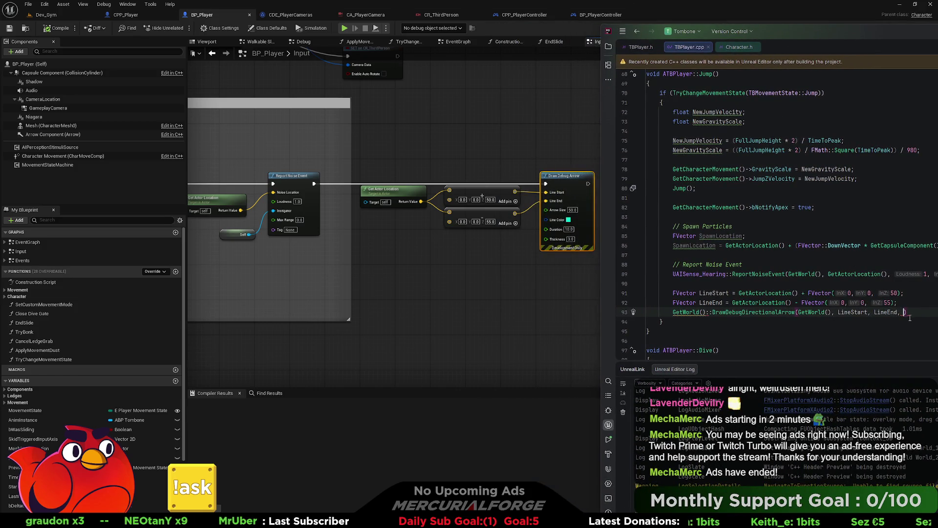
Add 50 as the ArrowSize argument of the DrawDebugDirectionalArrow call
{"action": "type", "text": "50"}
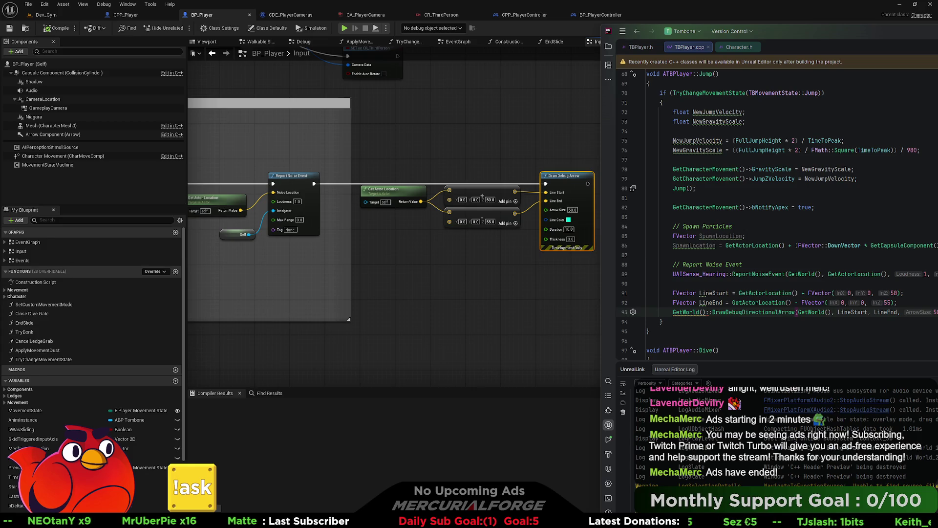
{"action": "key", "text": "ctrl+F8"}
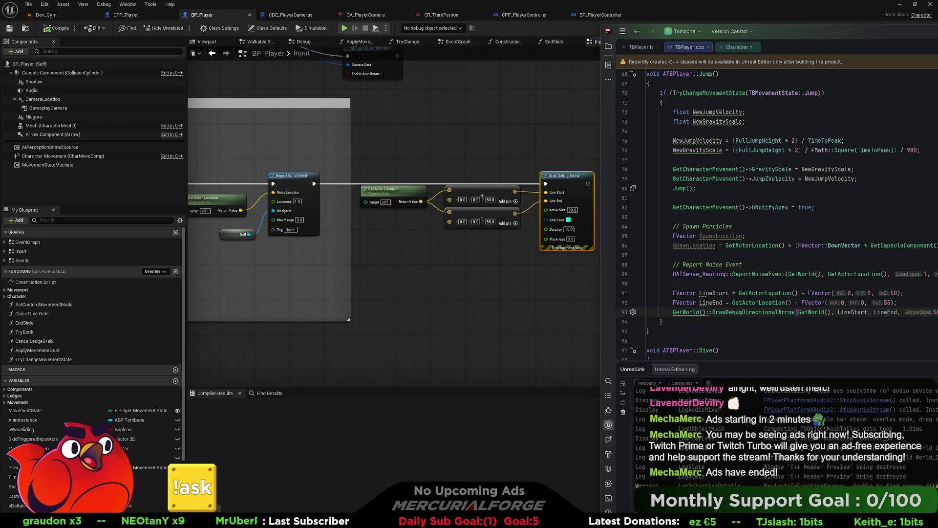
{"action": "left_click", "coordinate": [662, 322]}
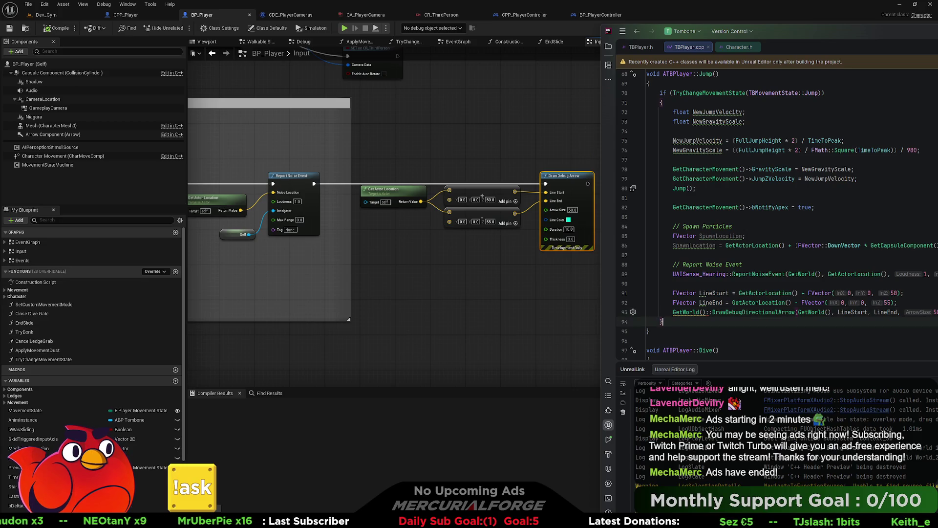
Delete the GetWorld():: prefix so line 93 calls DrawDebugDirectionalArrow directly
{"action": "left_click", "coordinate": [663, 311]}
{"action": "left_click", "coordinate": [697, 312]}
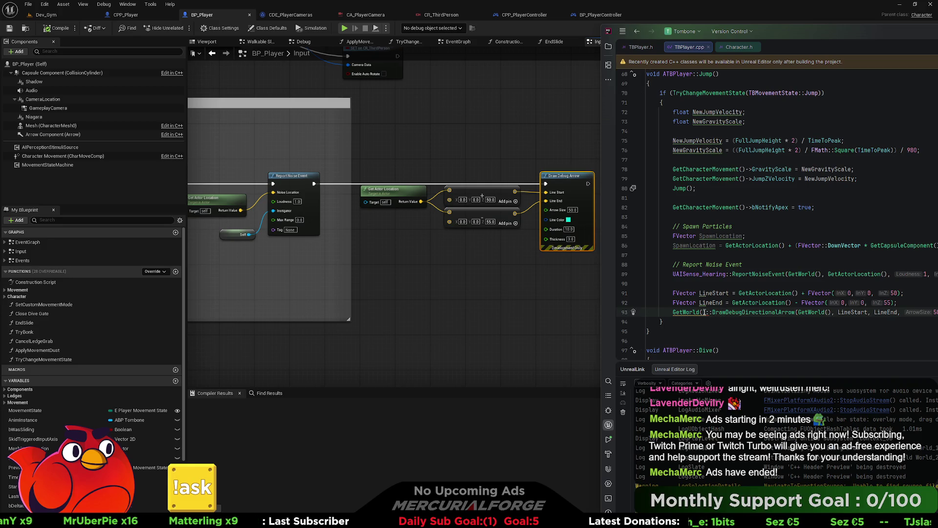
{"action": "mouse_move", "coordinate": [686, 312]}
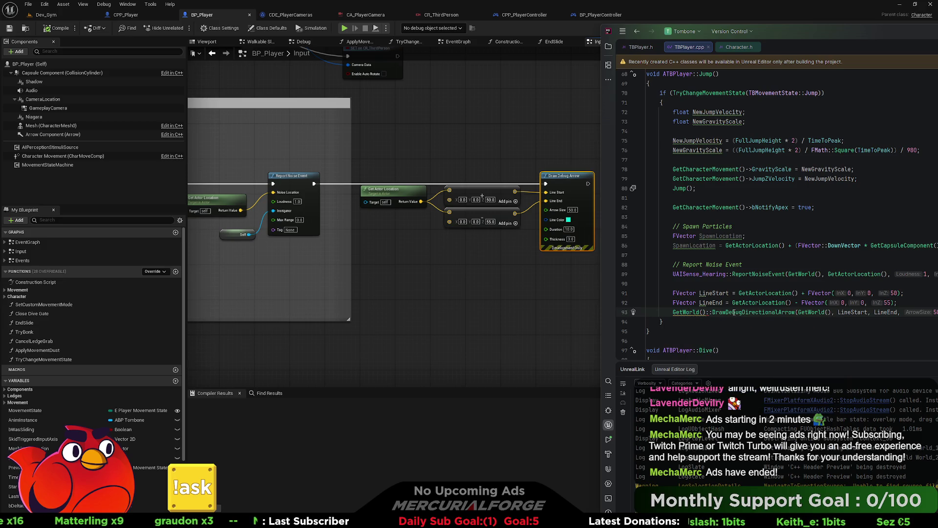
{"action": "mouse_move", "coordinate": [734, 312]}
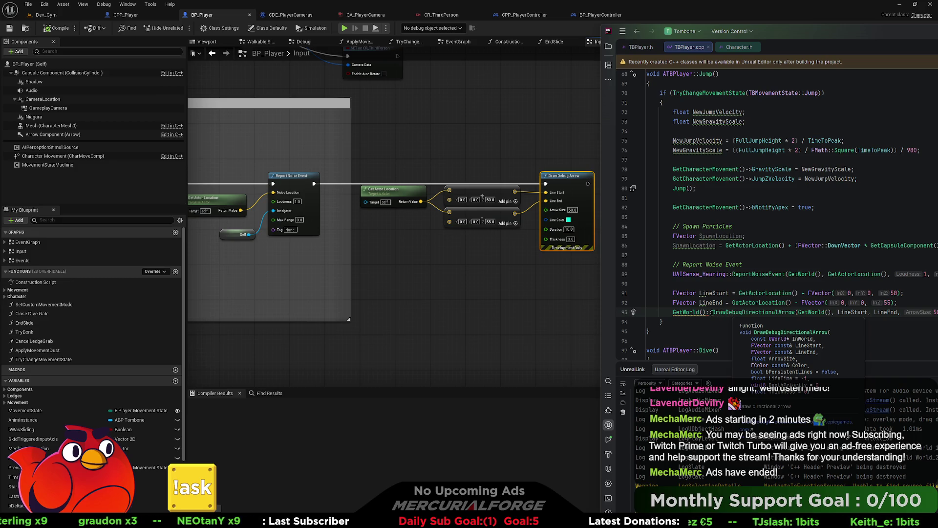
{"action": "left_click", "coordinate": [713, 313]}
{"action": "key", "text": "BackSpace"}
{"action": "key", "text": "BackSpace"}
{"action": "key", "text": "BackSpace"}
{"action": "key", "text": "BackSpace"}
{"action": "key", "text": "BackSpace"}
{"action": "key", "text": "BackSpace"}
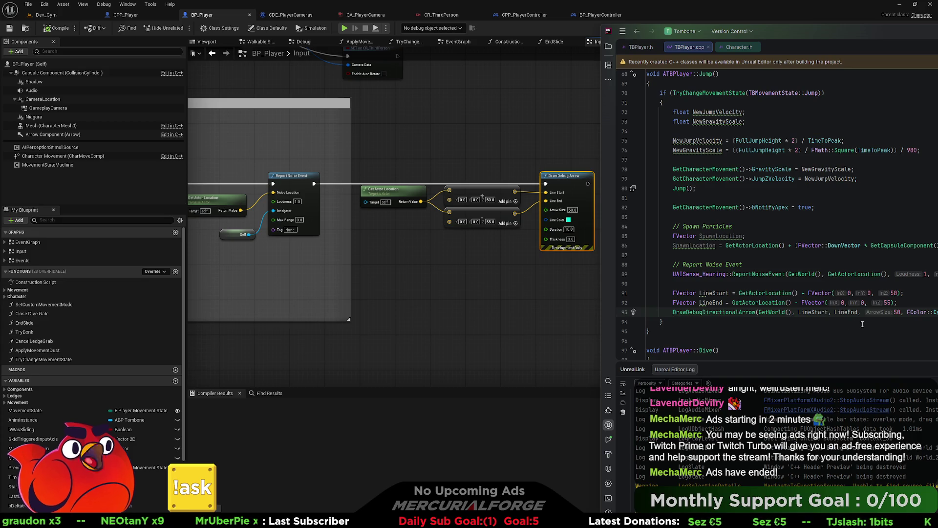
{"action": "key", "text": "Up"}
{"action": "mouse_move", "coordinate": [713, 313]}
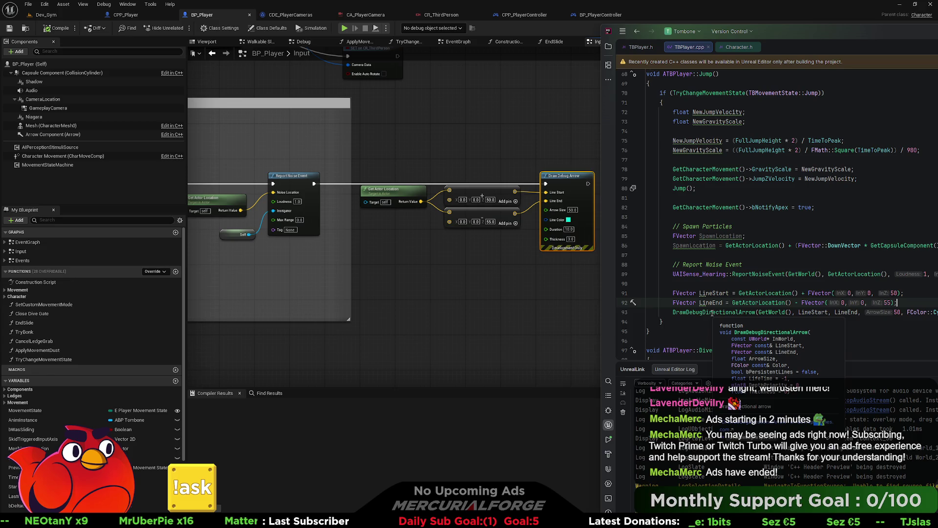
{"action": "key", "text": "End"}
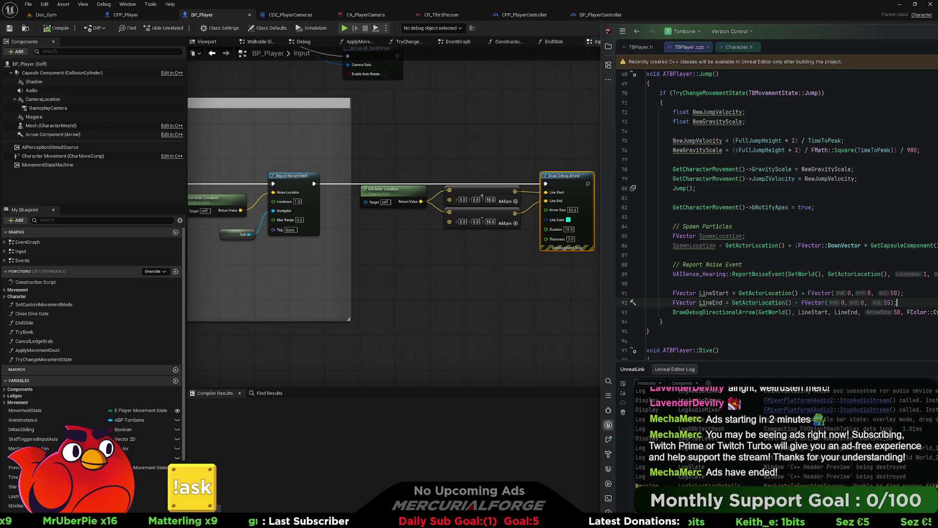
Follow the draw-arrow call to DrawDebugArrow's declaration and its implementation in KismetSystemLibrary.cpp
{"action": "key", "text": "ctrl+b"}
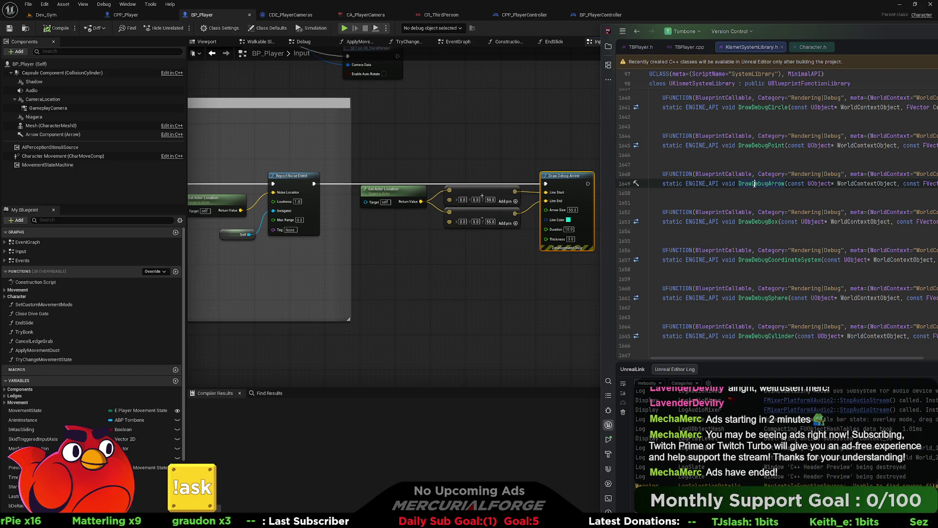
{"action": "key", "text": "ctrl+b"}
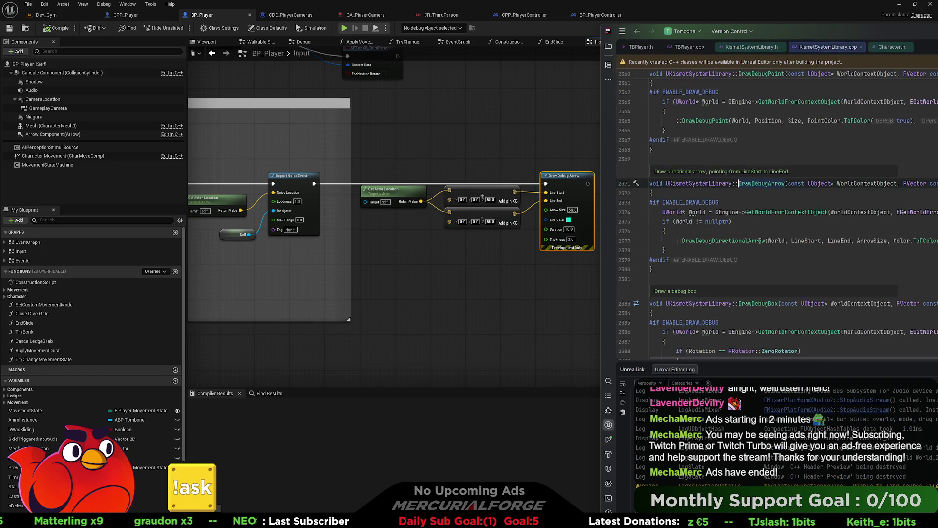
{"action": "mouse_move", "coordinate": [760, 241]}
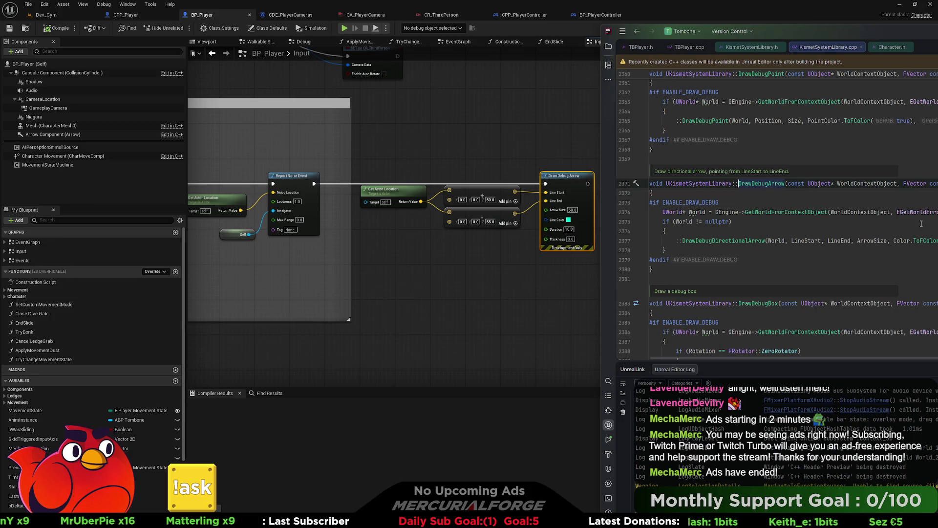
{"action": "left_click", "coordinate": [781, 47]}
Close the Kismet tabs and tint BP_Player's JUMP comment box opaque blue
{"action": "left_click", "coordinate": [785, 46]}
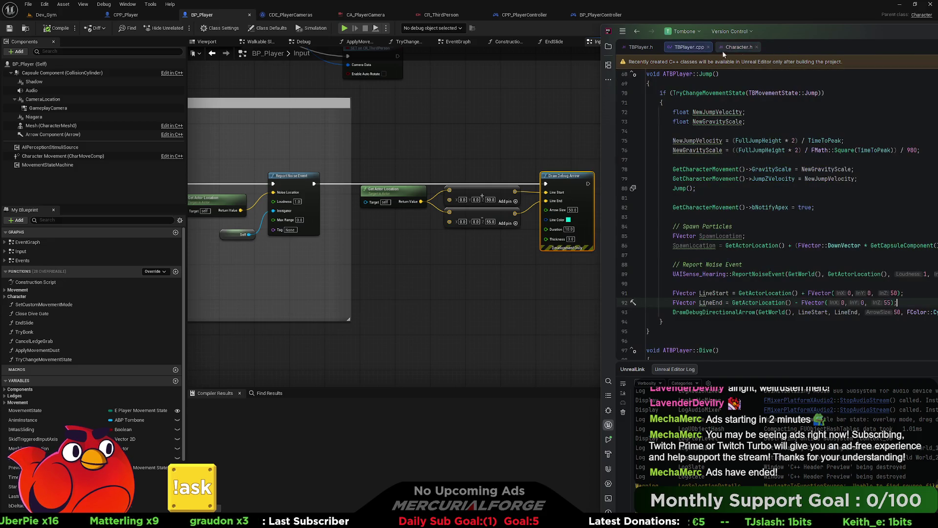
{"action": "left_click", "coordinate": [511, 257]}
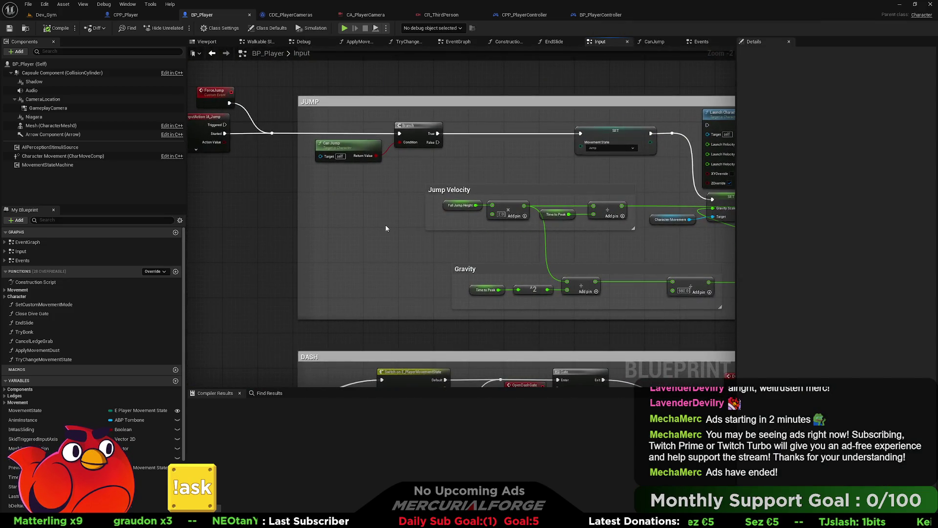
{"action": "scroll", "coordinate": [368, 211], "scroll_direction": "down", "scroll_amount": 4}
{"action": "scroll", "coordinate": [367, 211], "scroll_direction": "down", "scroll_amount": 1}
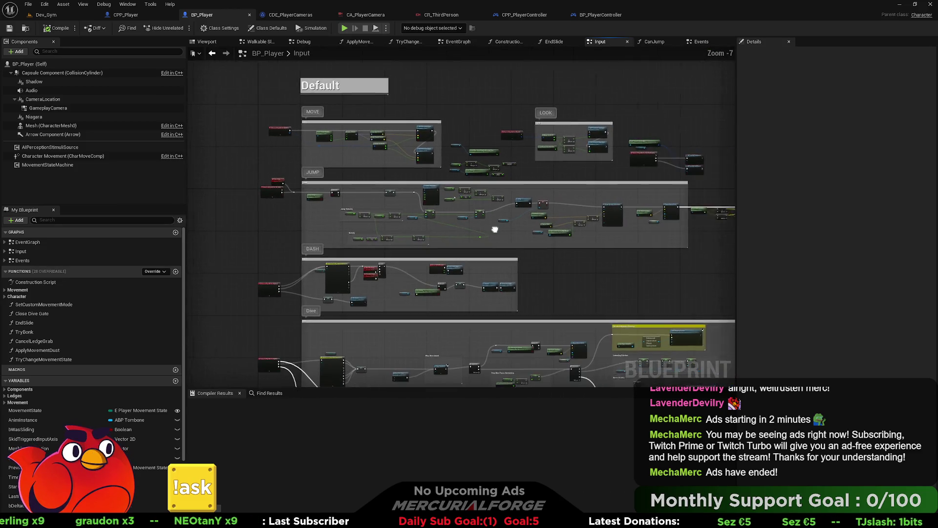
{"action": "left_click_drag", "start_coordinate": [704, 238], "coordinate": [201, 183]}
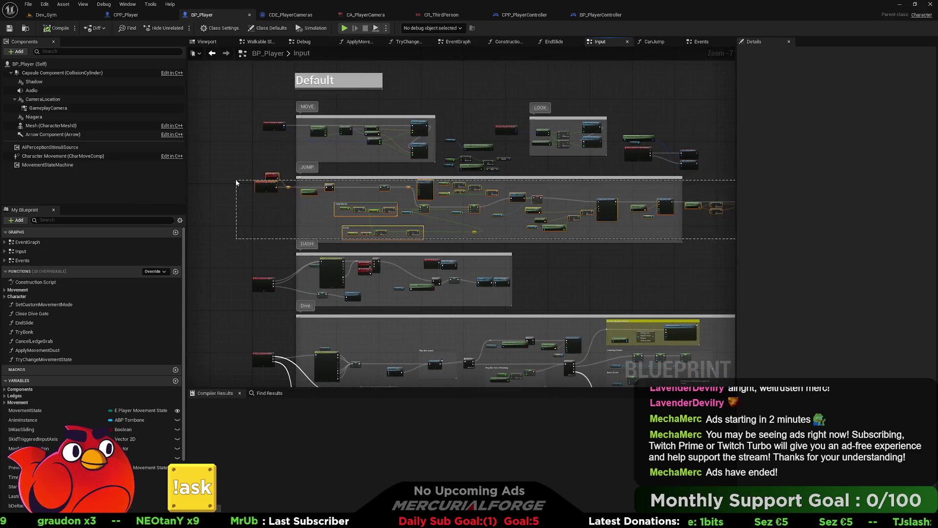
{"action": "left_click", "coordinate": [541, 179]}
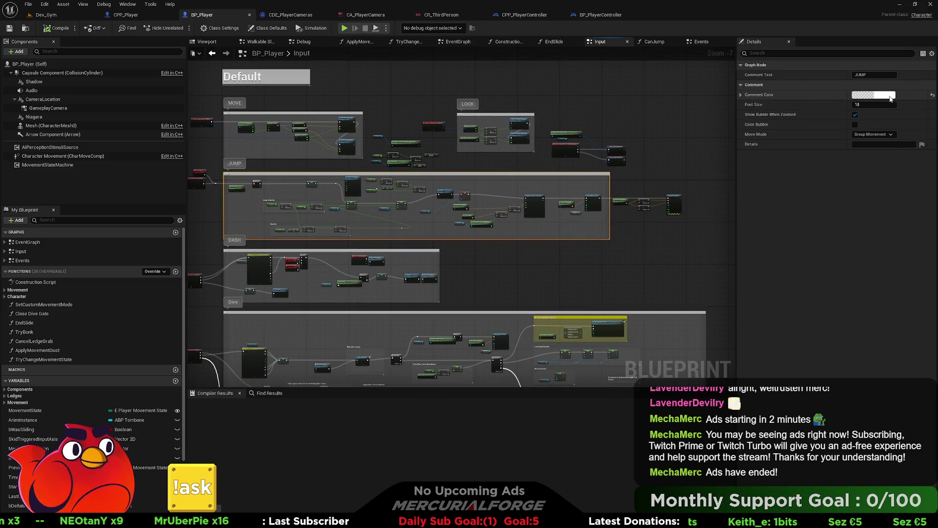
{"action": "left_click", "coordinate": [890, 99]}
{"action": "left_click", "coordinate": [733, 130]}
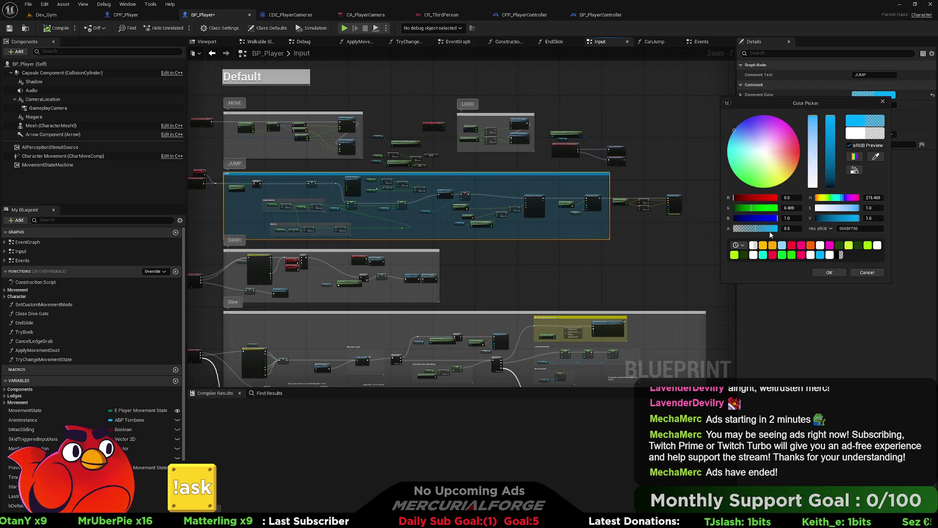
{"action": "left_click", "coordinate": [776, 228]}
{"action": "left_click", "coordinate": [829, 272]}
{"action": "left_click", "coordinate": [647, 264]}
Apply the saved light blue to the MOVE comment, then tint the LOOK comment too
{"action": "mouse_move", "coordinate": [282, 129]}
{"action": "left_mouse_down"}
{"action": "mouse_move", "coordinate": [435, 137]}
{"action": "mouse_move", "coordinate": [417, 137]}
{"action": "left_mouse_up"}
{"action": "left_click", "coordinate": [417, 137]}
{"action": "left_click", "coordinate": [874, 94]}
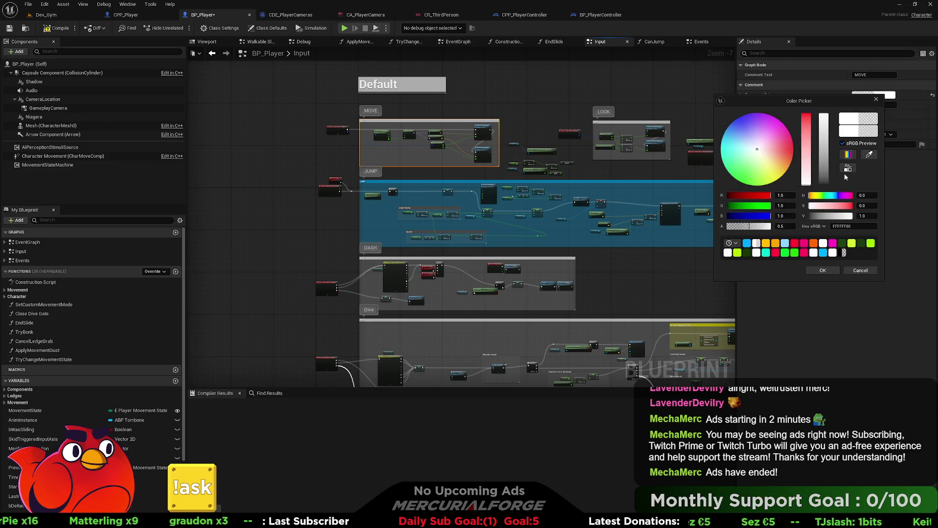
{"action": "left_click", "coordinate": [747, 243]}
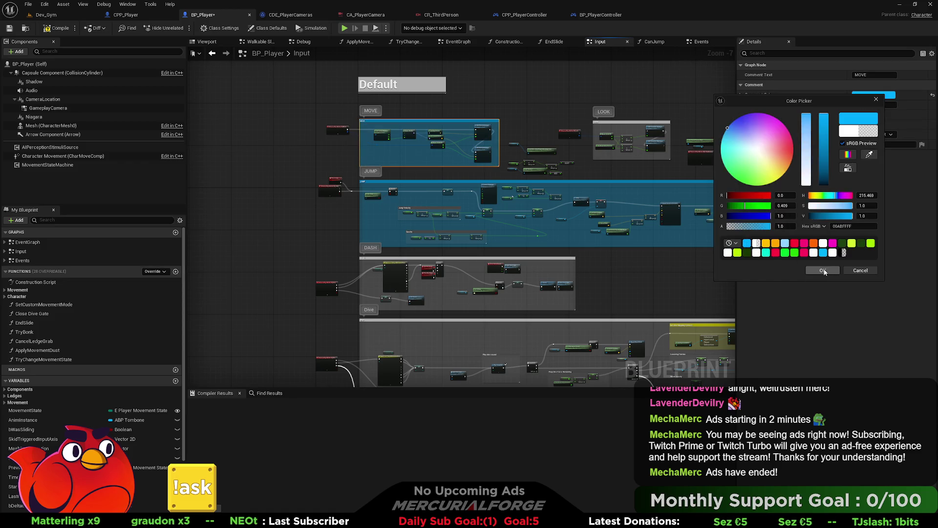
{"action": "left_click", "coordinate": [824, 271]}
{"action": "left_click", "coordinate": [660, 271]}
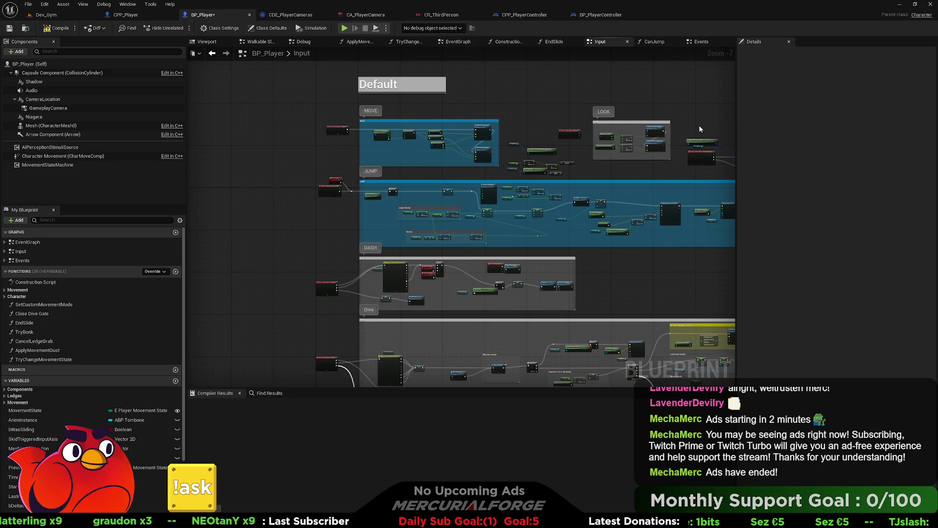
{"action": "left_click", "coordinate": [624, 122]}
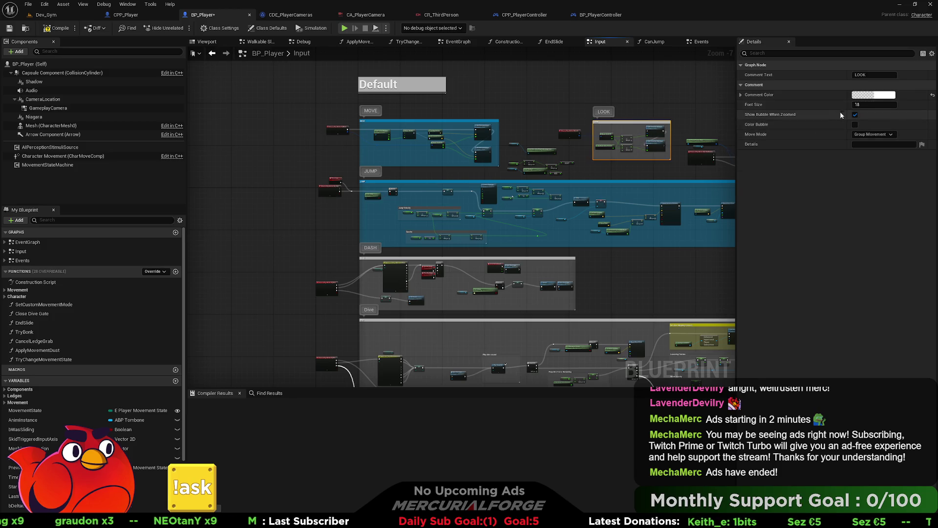
{"action": "left_click", "coordinate": [873, 95]}
{"action": "left_click", "coordinate": [737, 129]}
Push the LOOK comment's colour to a fully saturated blue and accept it
{"action": "left_click_drag", "start_coordinate": [737, 129], "coordinate": [731, 129]}
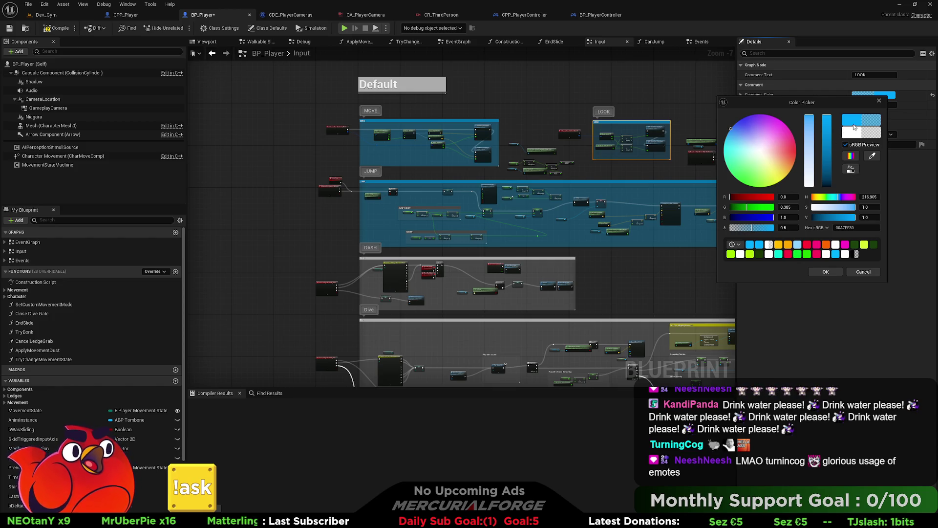
{"action": "left_click", "coordinate": [879, 102]}
Recompile the game code from TBPlayer.cpp with Live Coding (Ctrl+Alt+F11) and close its log
{"action": "left_click", "coordinate": [522, 98]}
{"action": "key", "text": "alt+Tab"}
{"action": "key", "text": "Tab"}
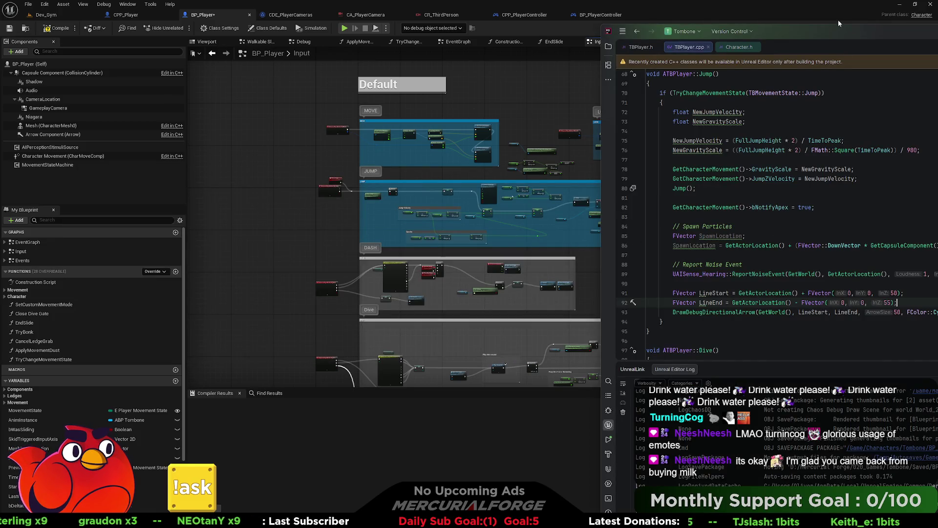
{"action": "left_click", "coordinate": [850, 229]}
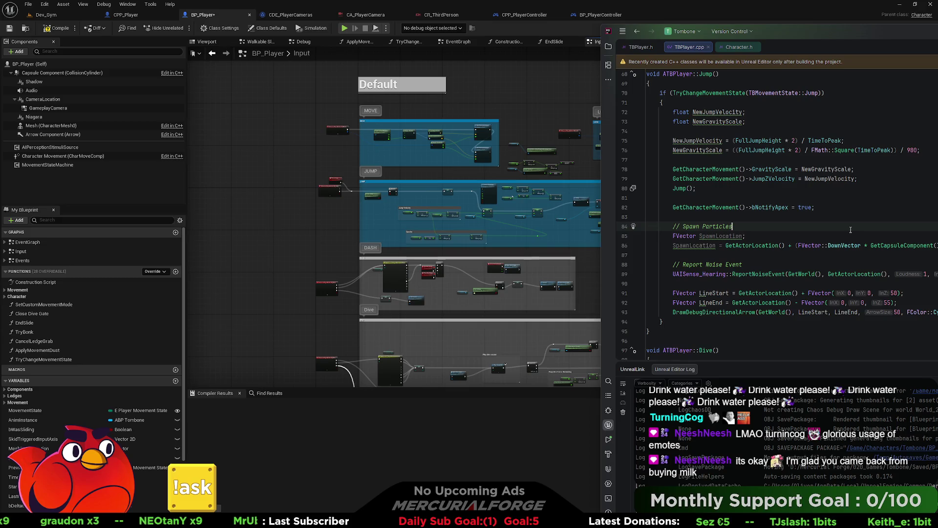
{"action": "key", "text": "ctrl+alt+F11"}
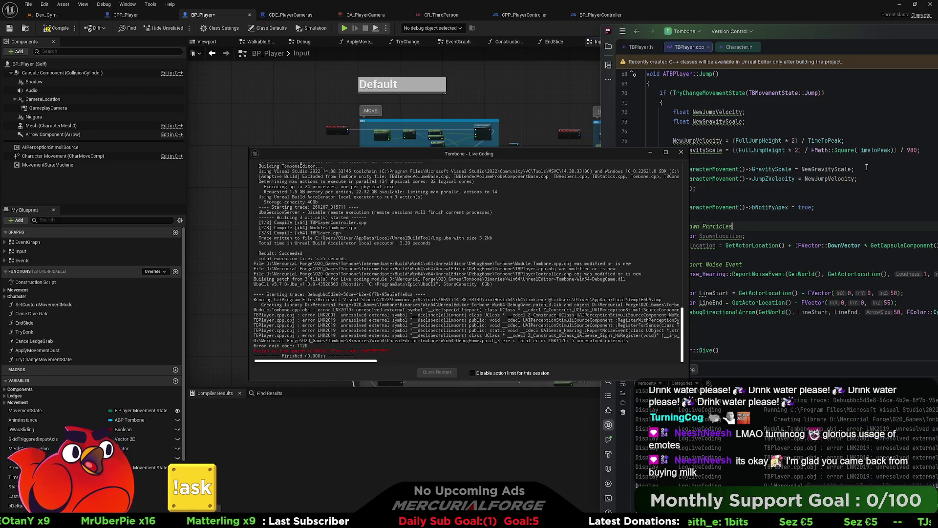
{"action": "left_click", "coordinate": [681, 152]}
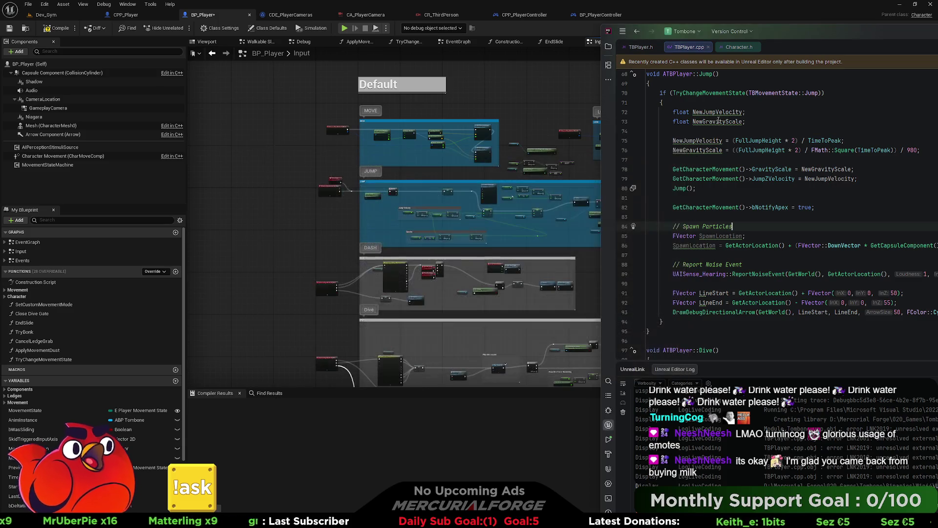
Save the modified BP_Player blueprint and return to the Dev_Gym level
{"action": "mouse_move", "coordinate": [876, 33]}
{"action": "left_mouse_down"}
{"action": "mouse_move", "coordinate": [339, 45]}
{"action": "mouse_move", "coordinate": [510, 163]}
{"action": "mouse_move", "coordinate": [379, 296]}
{"action": "mouse_move", "coordinate": [390, 305]}
{"action": "mouse_move", "coordinate": [424, 242]}
{"action": "left_mouse_up"}
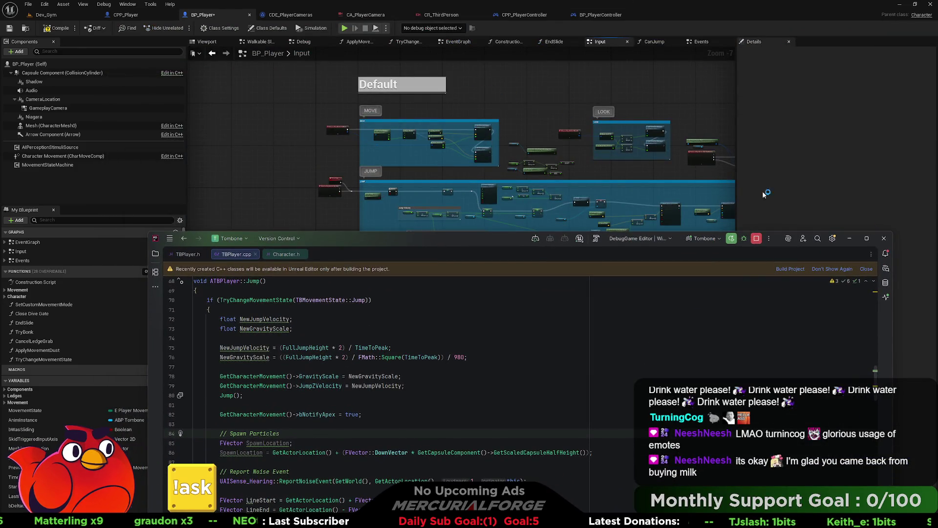
{"action": "left_click", "coordinate": [882, 238]}
{"action": "key", "text": "ctrl+s"}
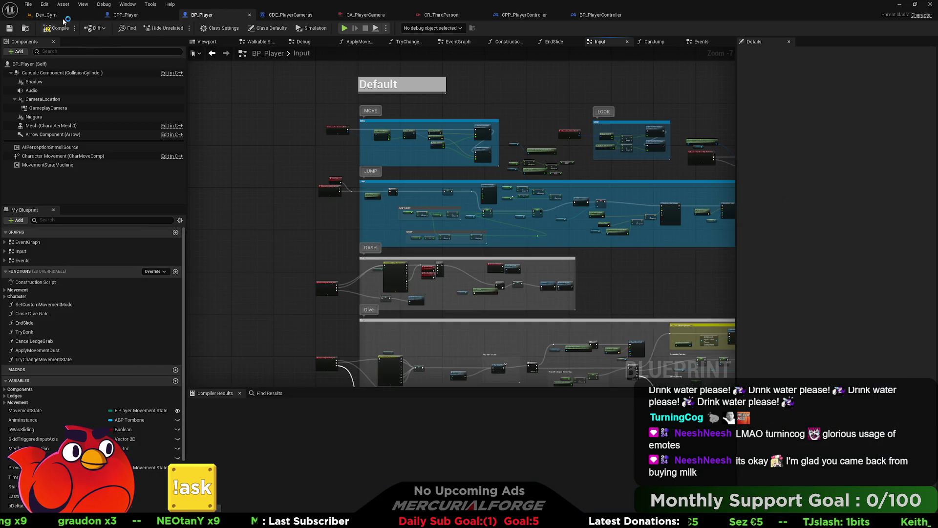
{"action": "left_click", "coordinate": [56, 16]}
Maximize Rider, stop the running session and rebuild the Tombone project
{"action": "key", "text": "alt+Tab"}
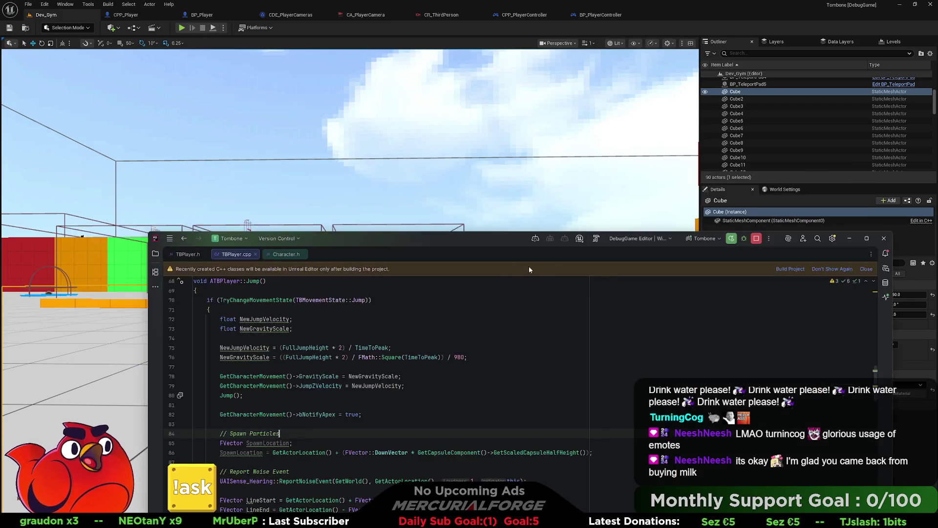
{"action": "left_click_drag", "start_coordinate": [485, 242], "coordinate": [469, 61]}
{"action": "left_click", "coordinate": [532, 128]}
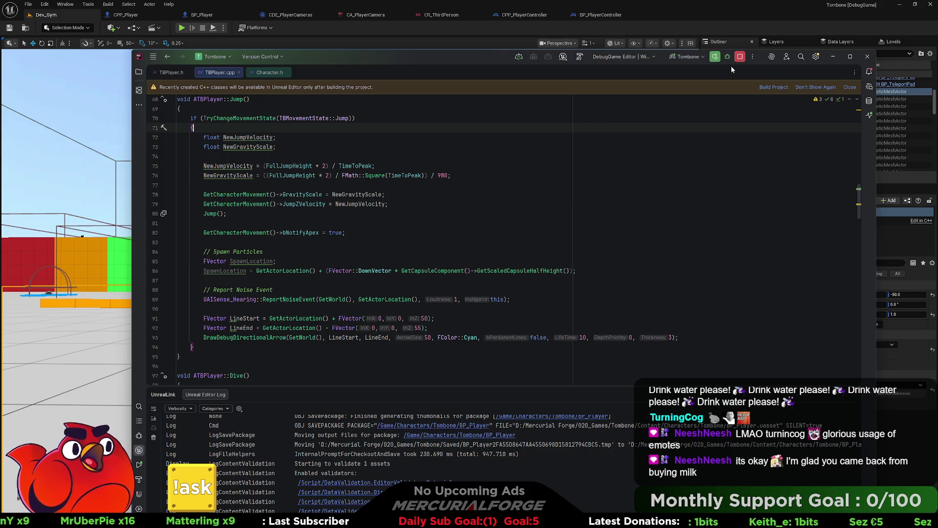
{"action": "left_click", "coordinate": [850, 56]}
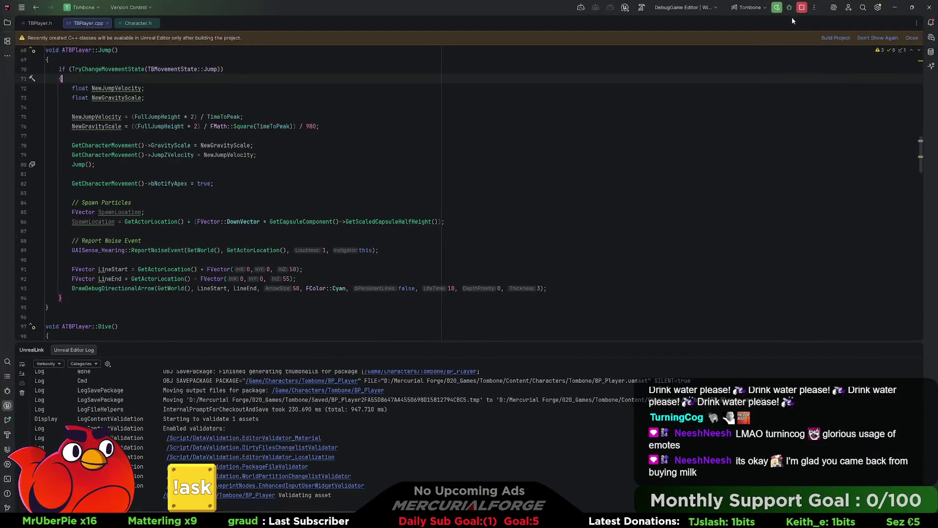
{"action": "left_click", "coordinate": [802, 7]}
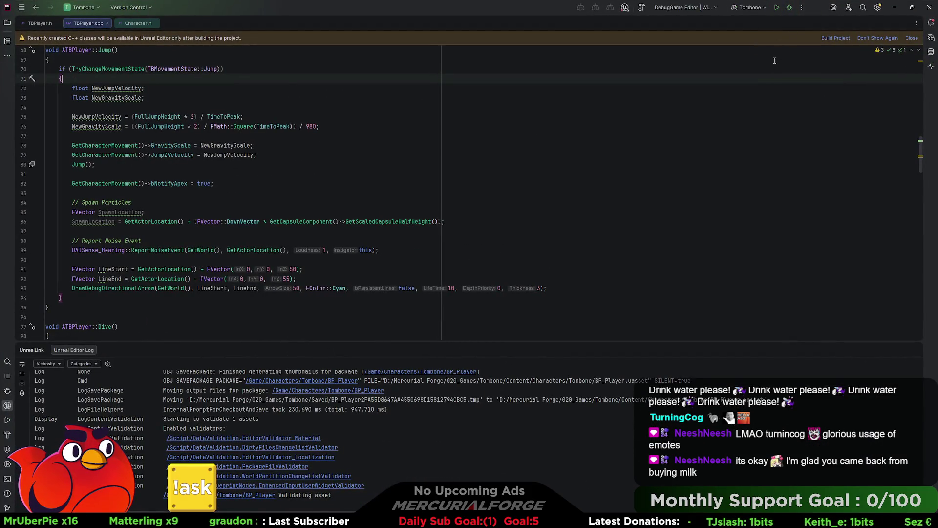
{"action": "left_click", "coordinate": [776, 8]}
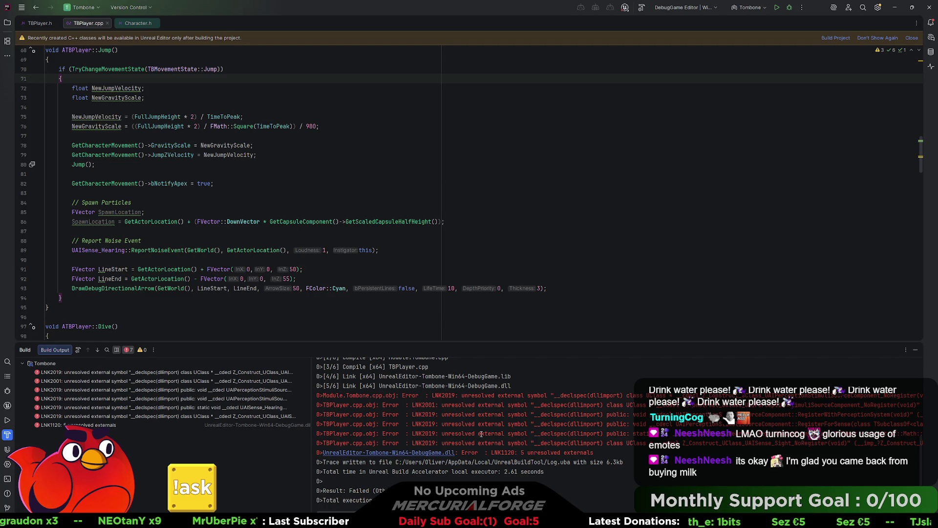
Review the unresolved-external link errors in Build Output and open the Solution file tree
{"action": "scroll", "coordinate": [469, 430], "scroll_direction": "right", "scroll_amount": 4}
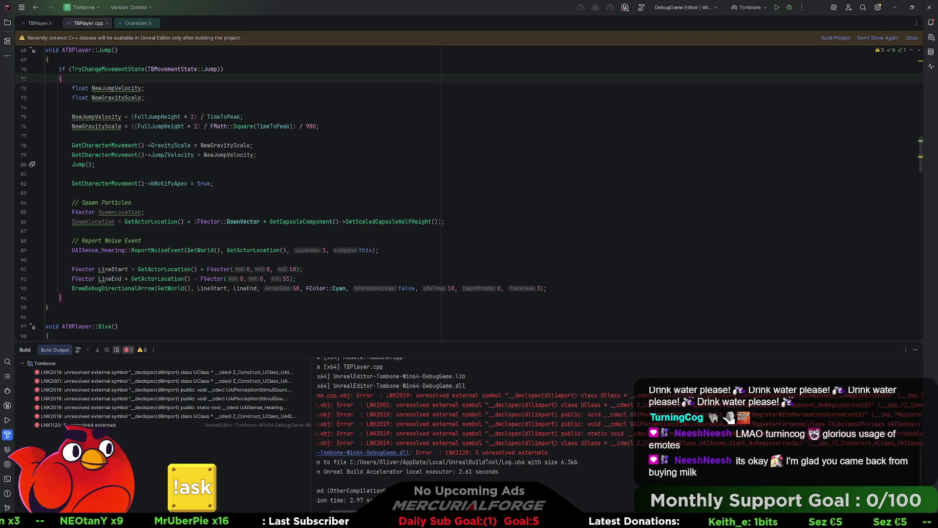
{"action": "scroll", "coordinate": [469, 425], "scroll_direction": "right", "scroll_amount": 10}
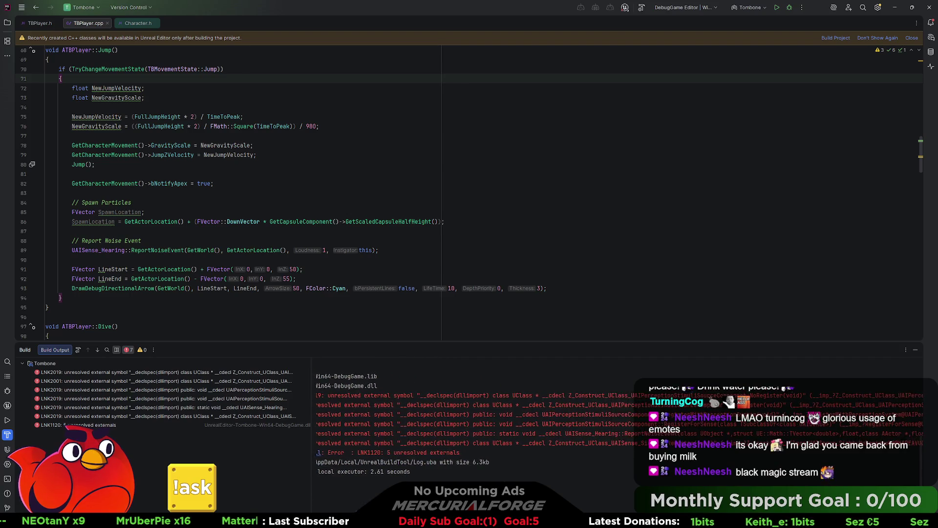
{"action": "scroll", "coordinate": [469, 429], "scroll_direction": "left", "scroll_amount": 15}
{"action": "scroll", "coordinate": [363, 211], "scroll_direction": "up", "scroll_amount": 20}
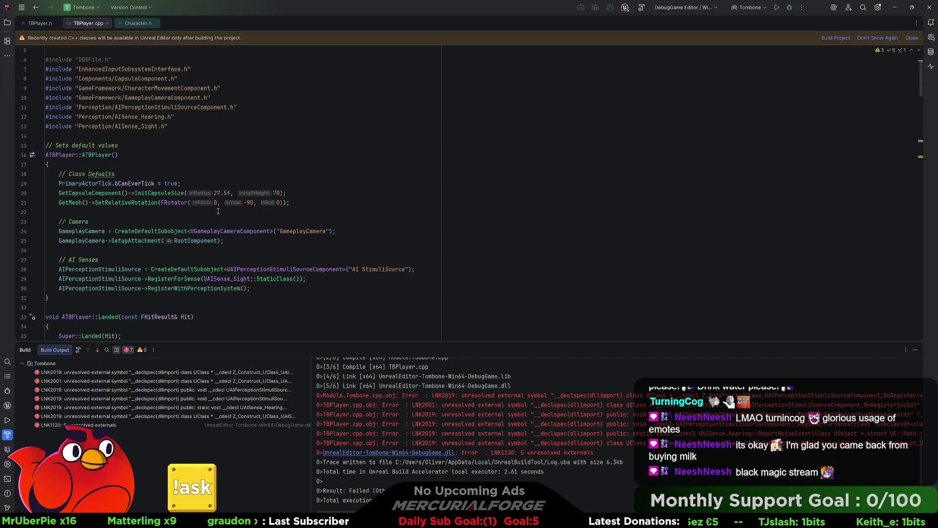
{"action": "scroll", "coordinate": [217, 214], "scroll_direction": "down", "scroll_amount": 1}
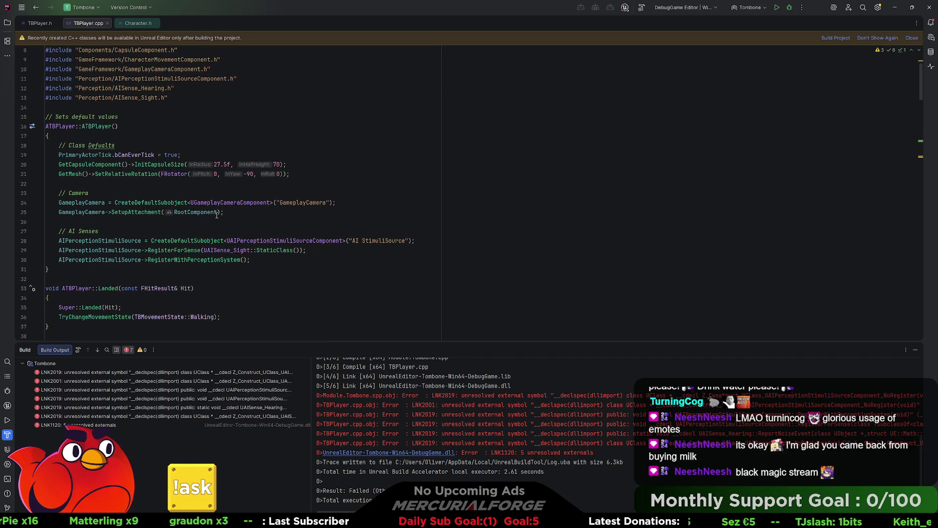
{"action": "mouse_move", "coordinate": [216, 215]}
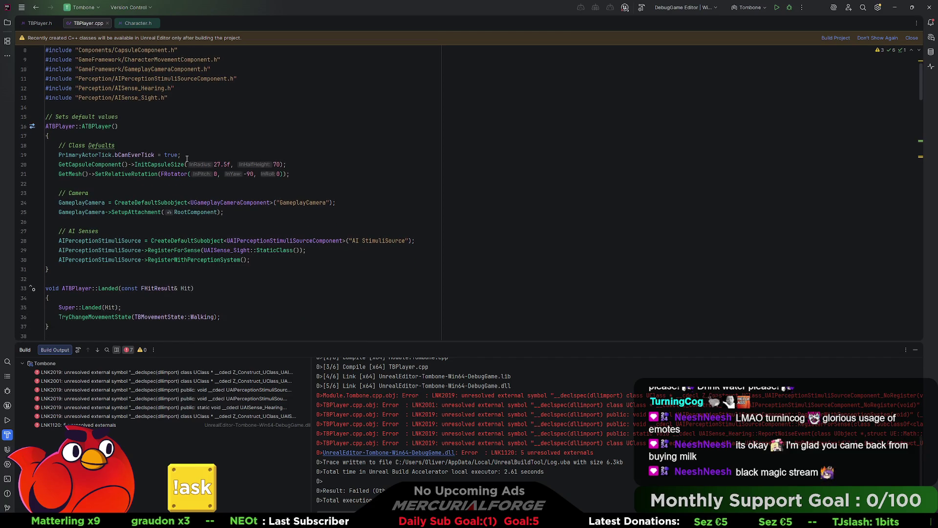
{"action": "left_click", "coordinate": [8, 23]}
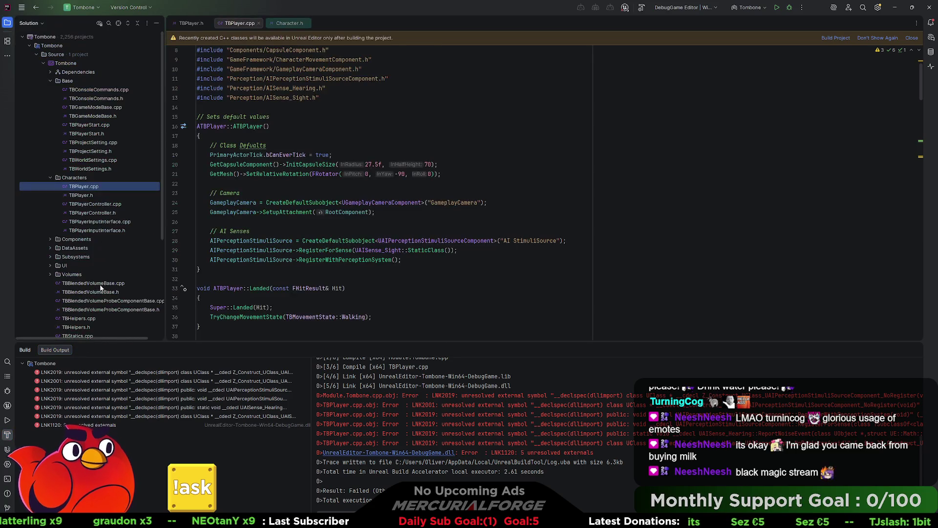
Open Tombone.Build.cs and start a new dependency line after "GameplayCameras"
{"action": "scroll", "coordinate": [103, 289], "scroll_direction": "down", "scroll_amount": 5}
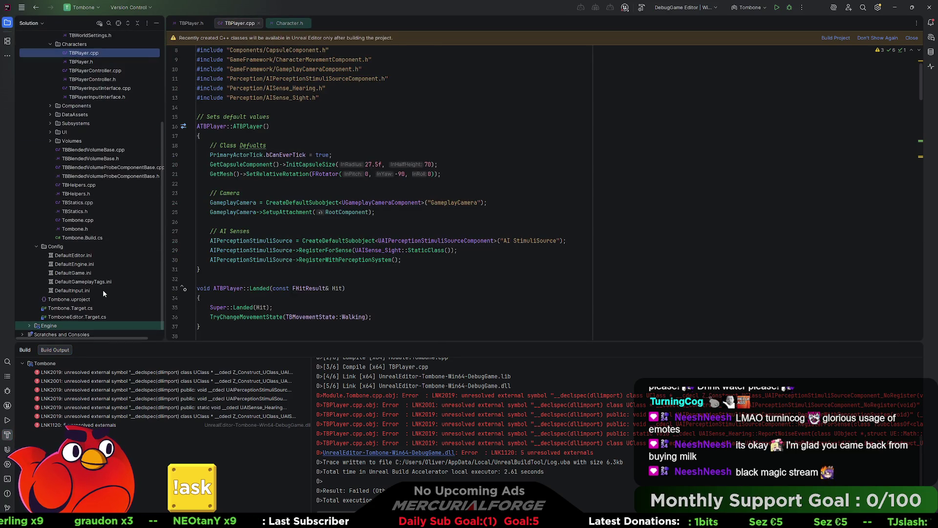
{"action": "double_click", "coordinate": [84, 238]}
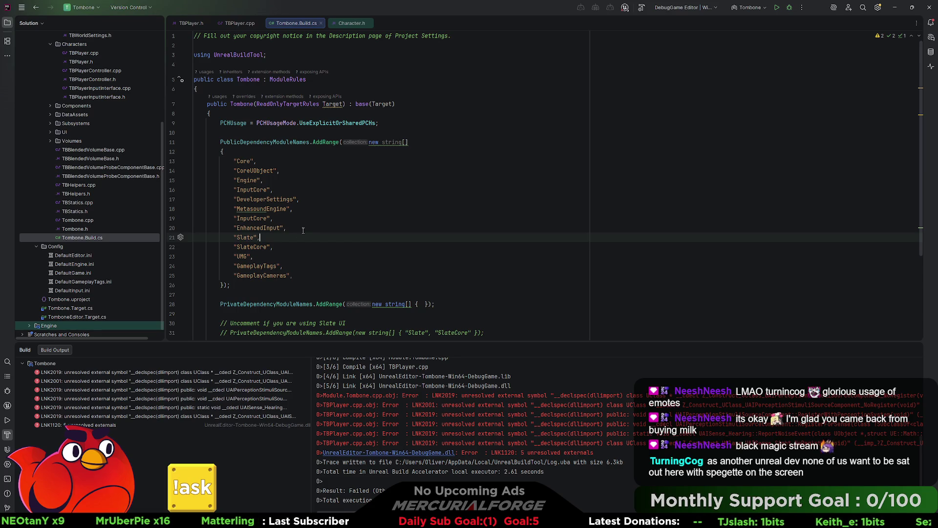
{"action": "left_click", "coordinate": [327, 277]}
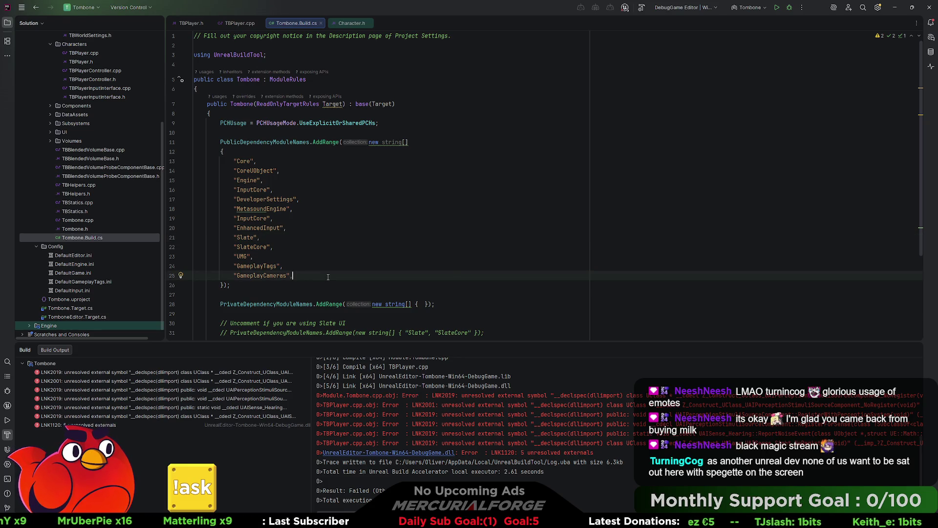
{"action": "type", "text": ","}
{"action": "key", "text": "Return"}
Try entering an "AI" module entry on line 26, then delete the unfinished line
{"action": "type", "text": "AI"}
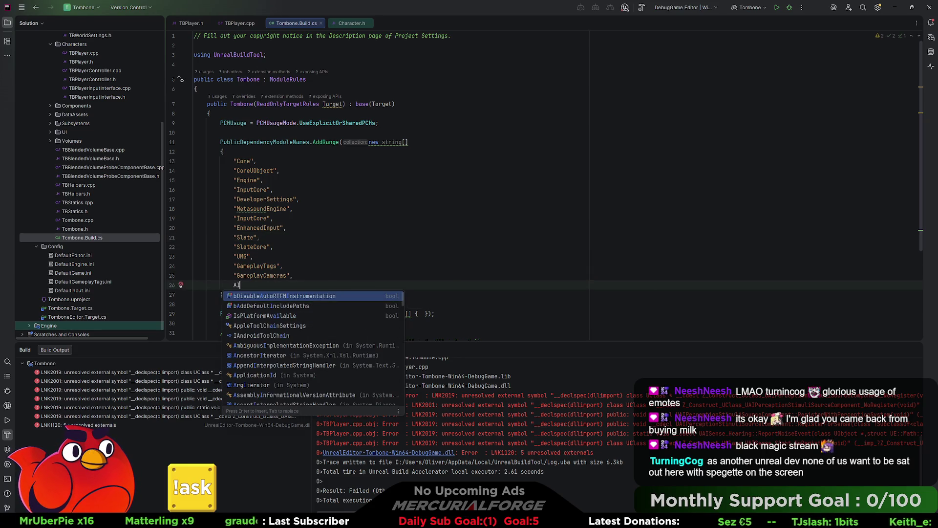
{"action": "key", "text": "BackSpace"}
{"action": "key", "text": "BackSpace"}
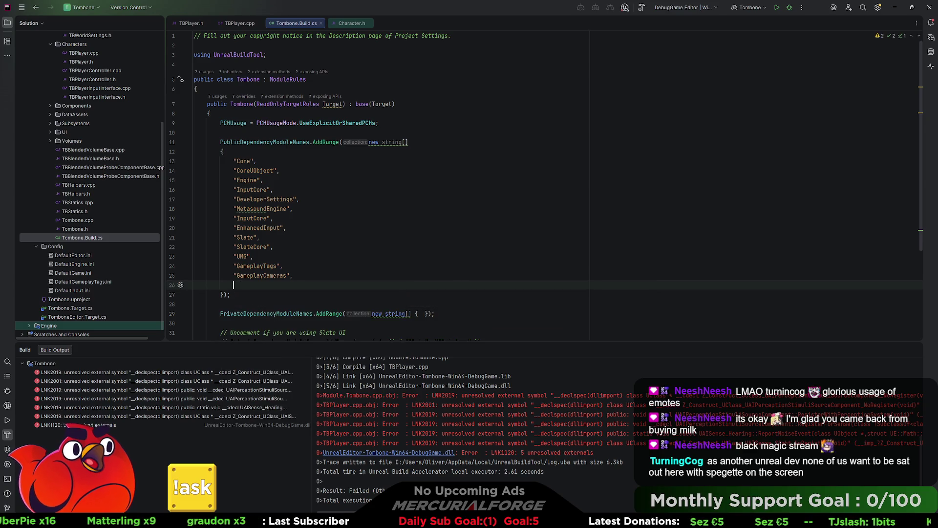
{"action": "type", "text": "\"AI"}
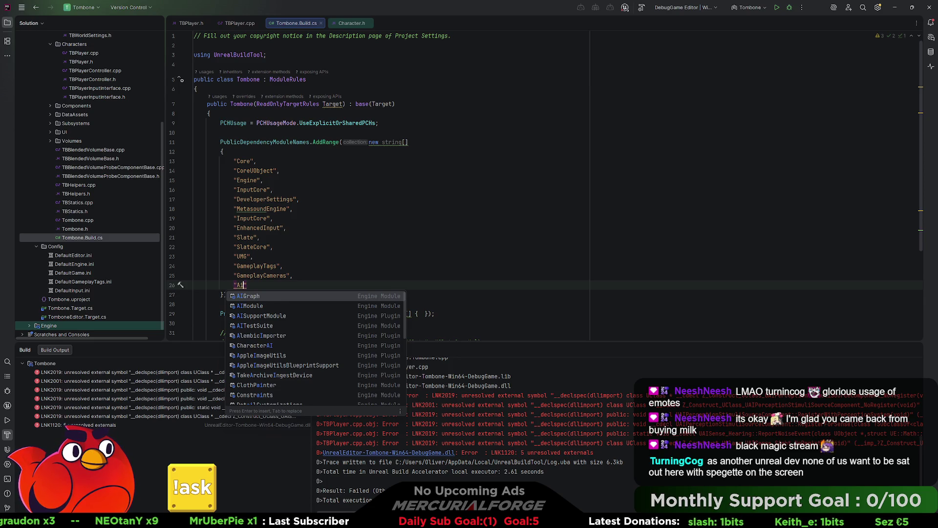
{"action": "type", "text": "P"}
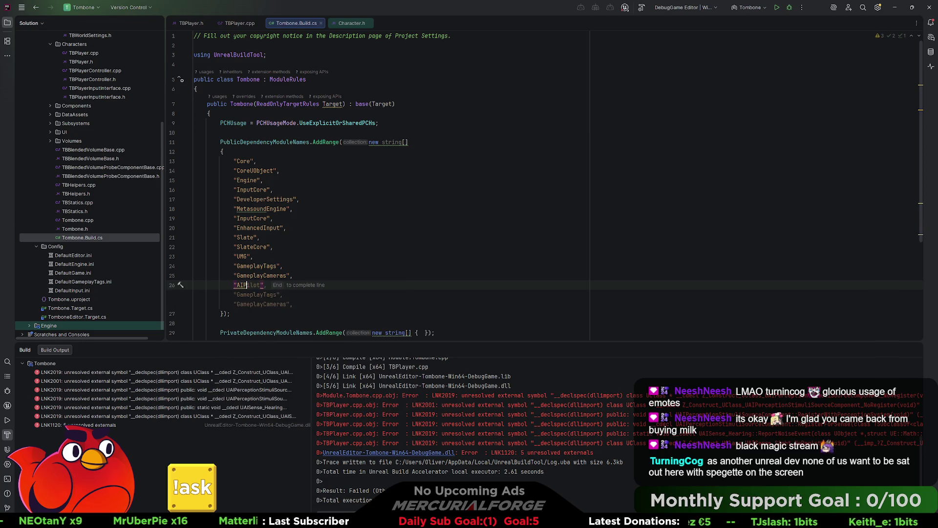
{"action": "key", "text": "BackSpace"}
{"action": "key", "text": "BackSpace"}
{"action": "key", "text": "BackSpace"}
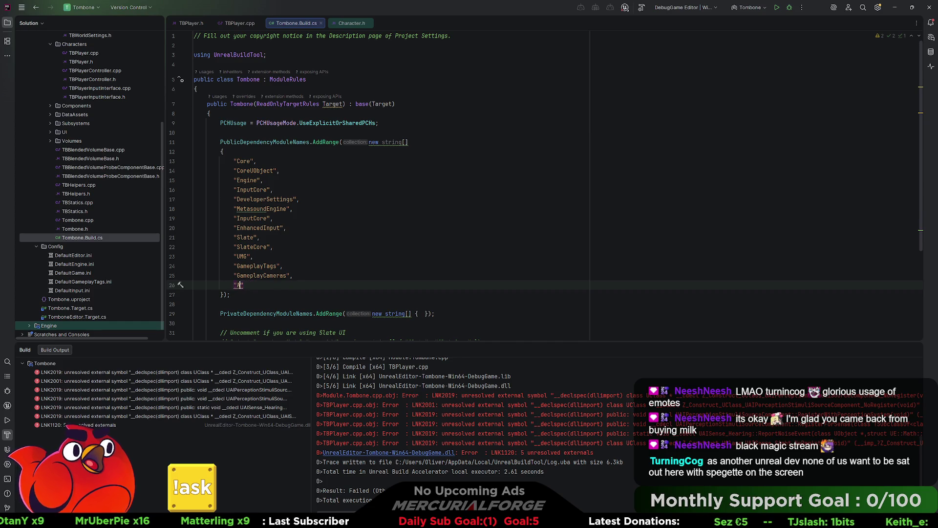
{"action": "type", "text": "AI"}
{"action": "key", "text": "BackSpace"}
{"action": "key", "text": "BackSpace"}
{"action": "type", "text": "AI"}
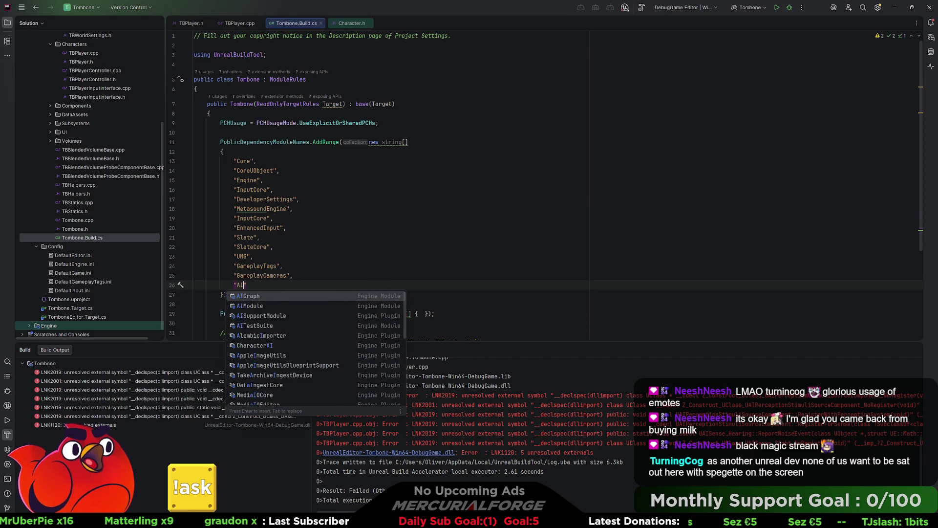
{"action": "key", "text": "Down"}
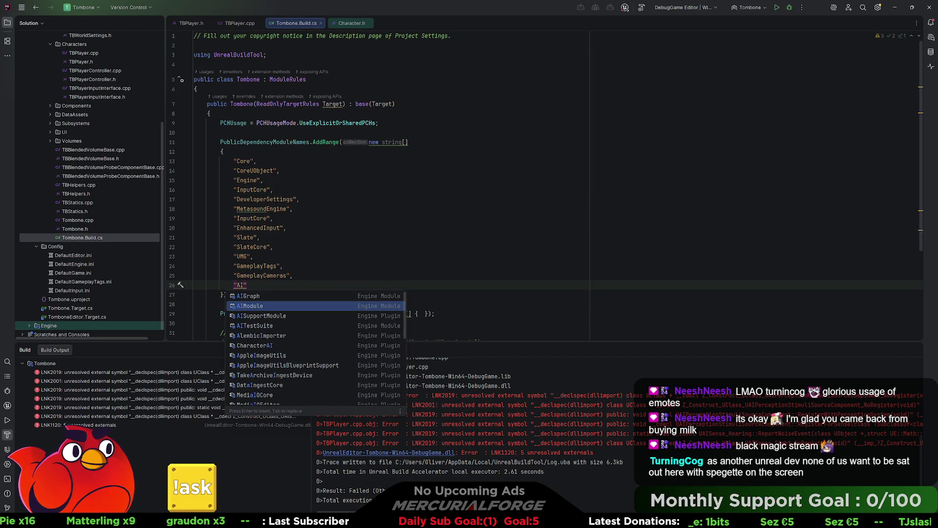
{"action": "key", "text": "Down"}
{"action": "key", "text": "Up"}
{"action": "key", "text": "BackSpace"}
{"action": "key", "text": "BackSpace"}
{"action": "key", "text": "BackSpace"}
{"action": "key", "text": "BackSpace"}
{"action": "key", "text": "BackSpace"}
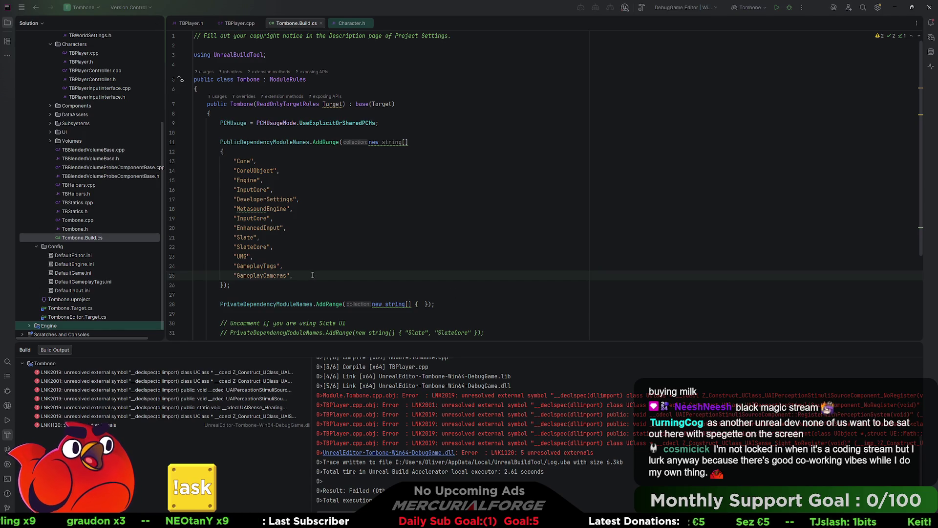
Add "AIModule", after "GameplayCameras" in Tombone.Build.cs and rebuild with Ctrl+Shift+B
{"action": "key", "text": "Return"}
{"action": "type", "text": "\"Aimo"}
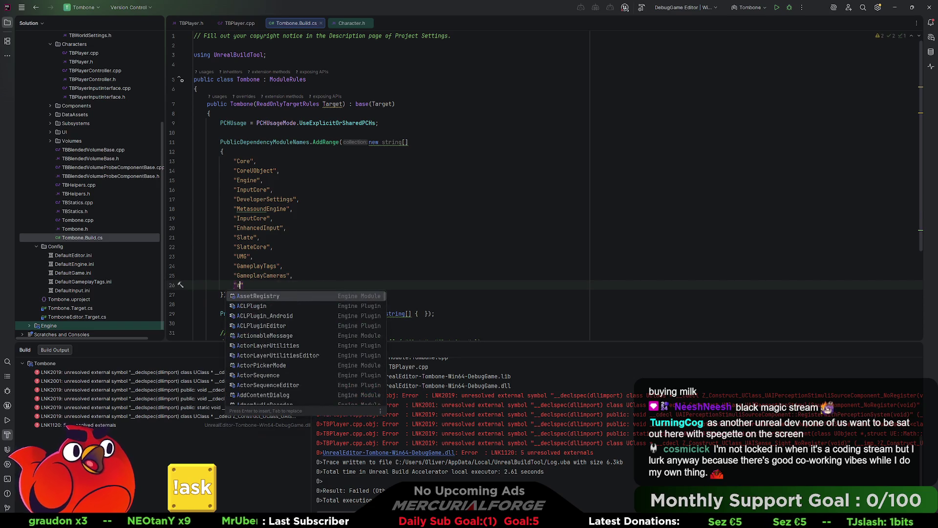
{"action": "key", "text": "Return"}
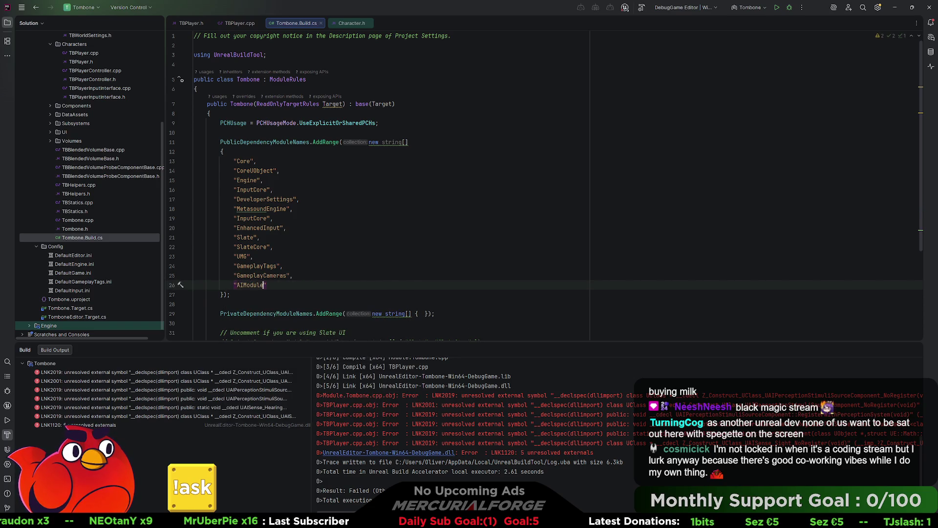
{"action": "type", "text": "."}
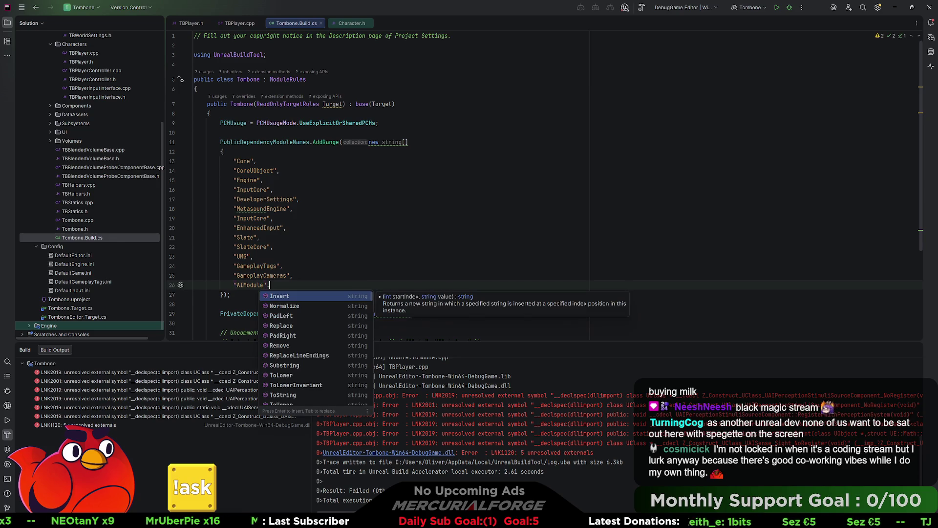
{"action": "left_click", "coordinate": [337, 245]}
{"action": "left_click", "coordinate": [311, 286]}
{"action": "key", "text": "BackSpace"}
{"action": "type", "text": ","}
{"action": "left_click", "coordinate": [324, 254]}
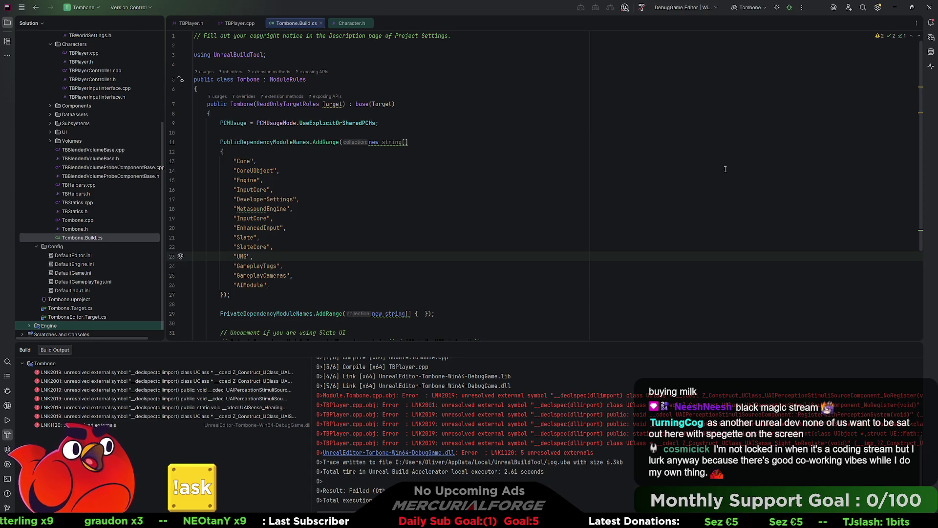
{"action": "key", "text": "ctrl+shift+b"}
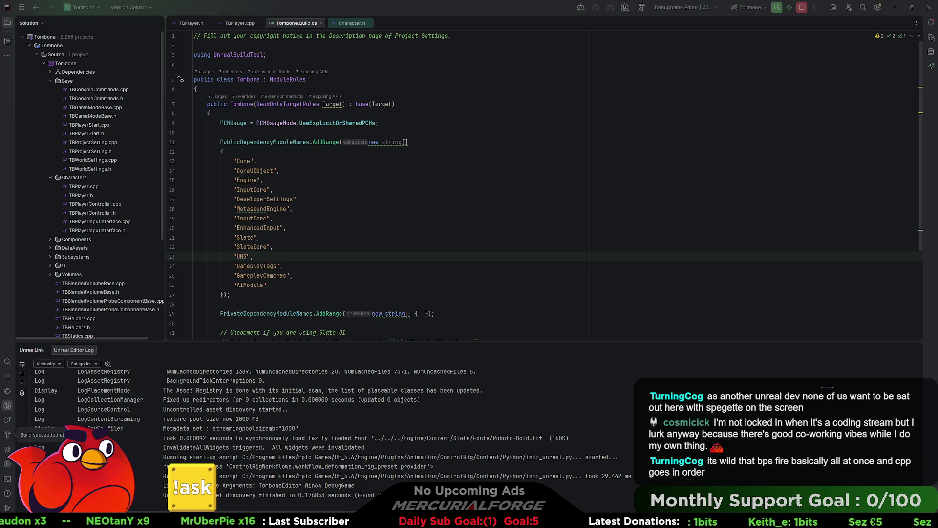
In Unreal Editor, play from a floor spot, move the character with W and D, then stop
{"action": "key", "text": "alt+Tab"}
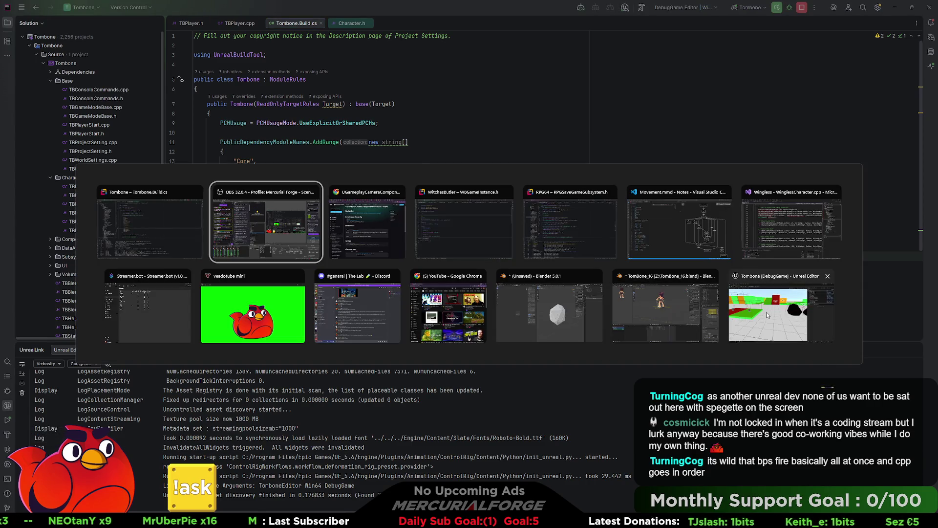
{"action": "key", "text": "ctrl+space"}
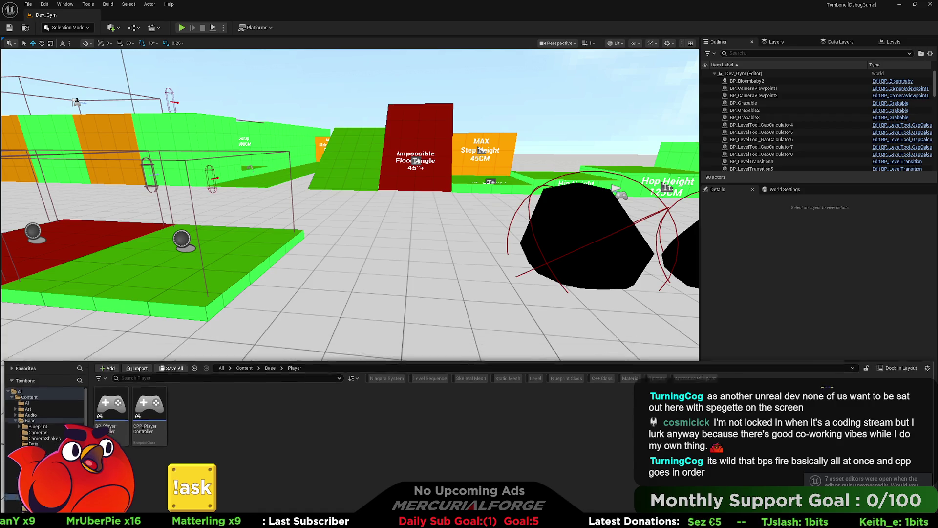
{"action": "scroll", "coordinate": [373, 299], "scroll_direction": "up", "scroll_amount": 3}
{"action": "right_click", "coordinate": [407, 320]}
{"action": "left_click", "coordinate": [410, 292]}
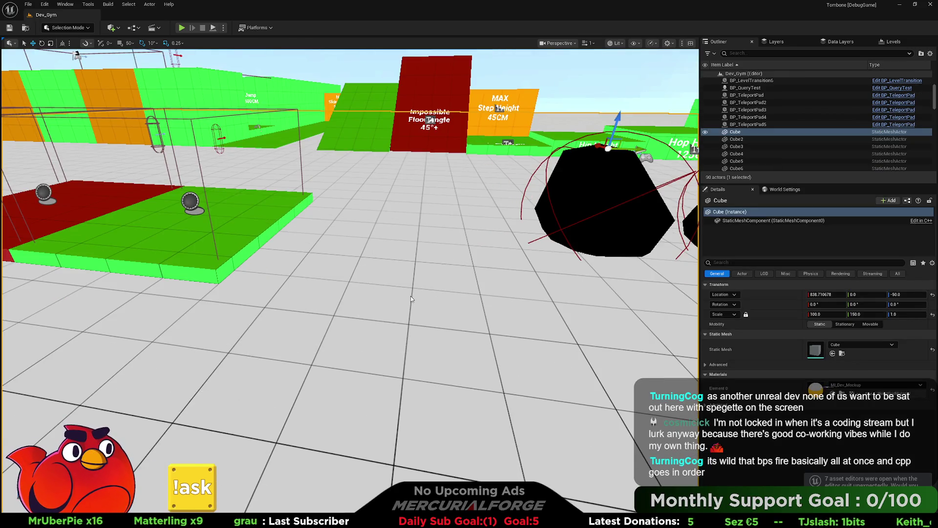
{"action": "mouse_move", "coordinate": [647, 176]}
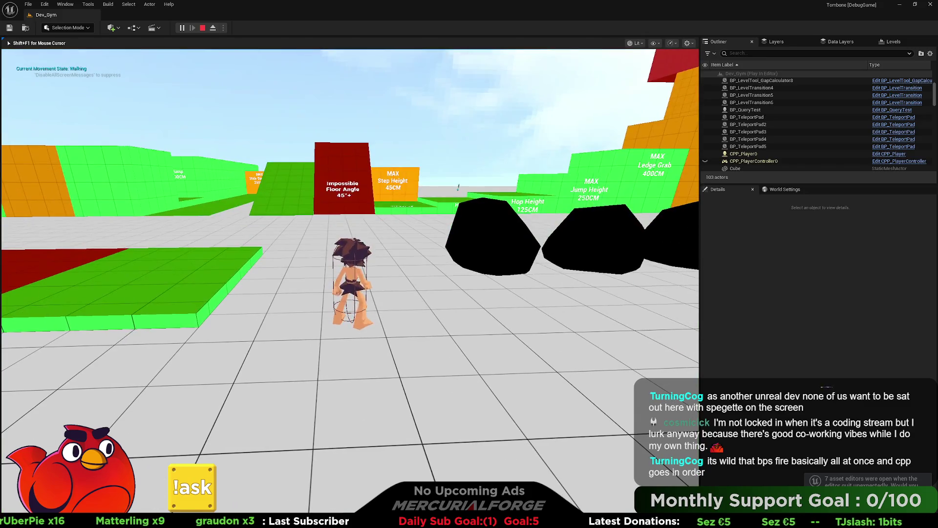
{"action": "key", "text": "w"}
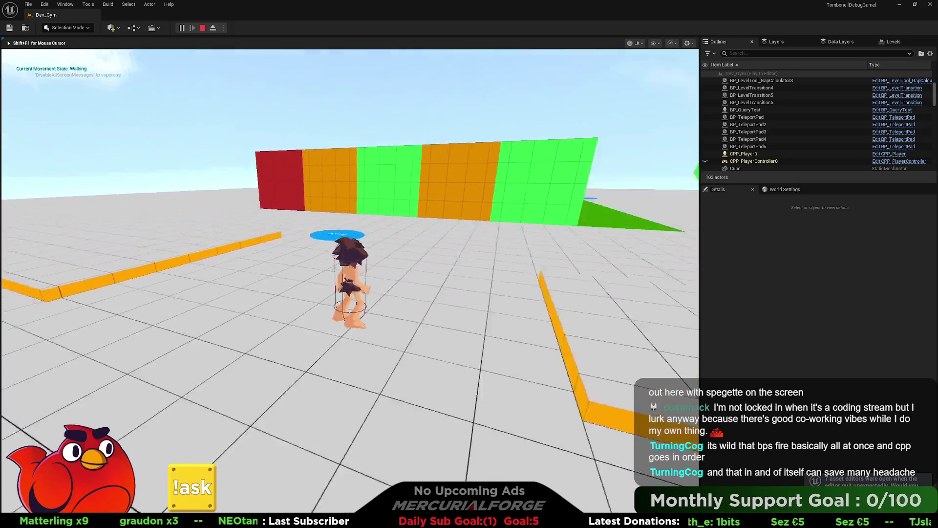
{"action": "key", "text": "d"}
{"action": "mouse_move", "coordinate": [469, 264]}
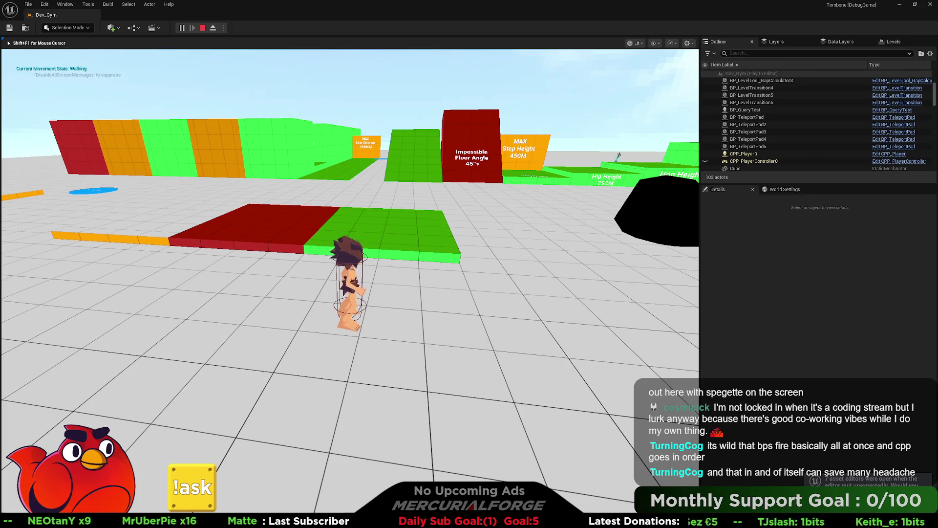
{"action": "key", "text": "Escape"}
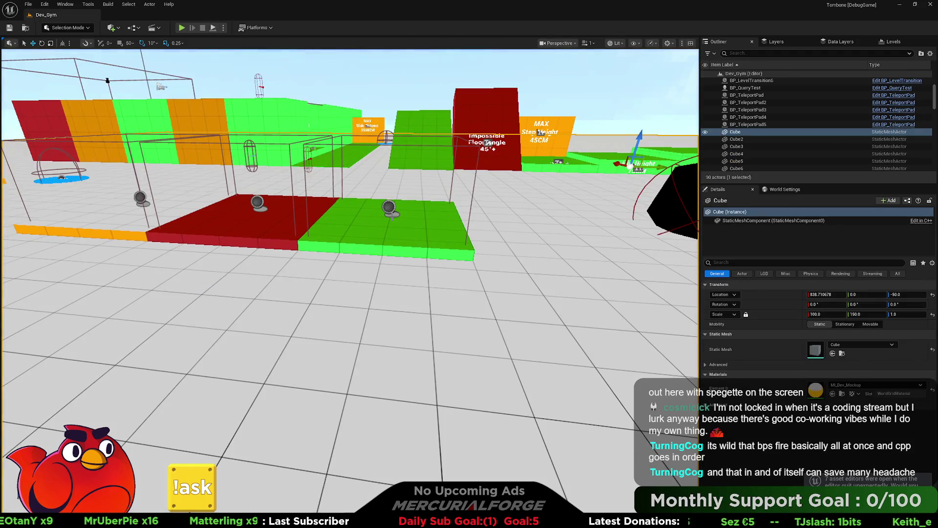
Open TBPlayer.h in Rider, then bring Unreal Editor back to the front
{"action": "key", "text": "alt+Tab"}
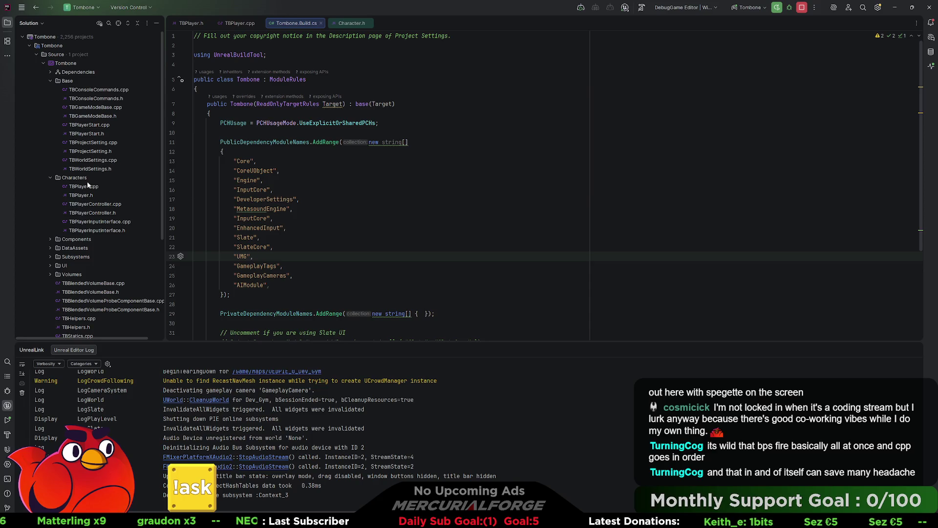
{"action": "double_click", "coordinate": [84, 194]}
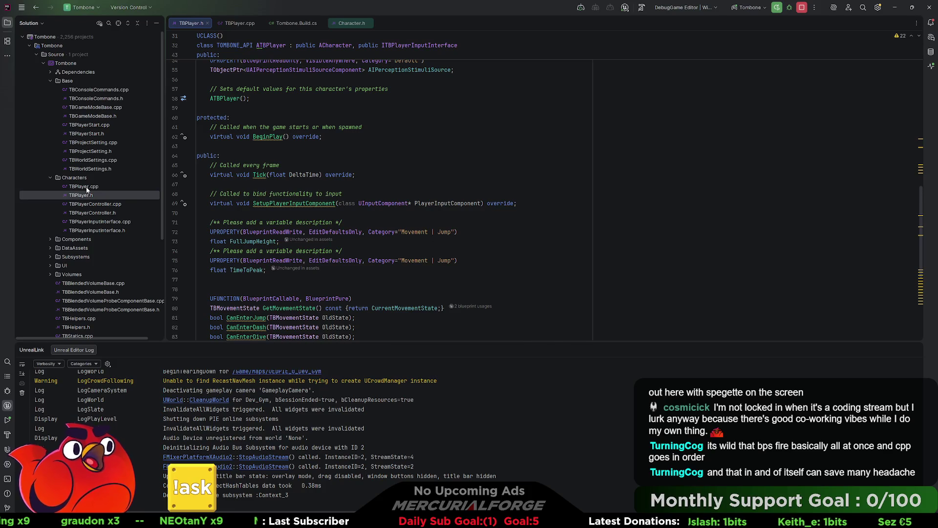
{"action": "key", "text": "alt+Tab"}
{"action": "left_click", "coordinate": [283, 194]}
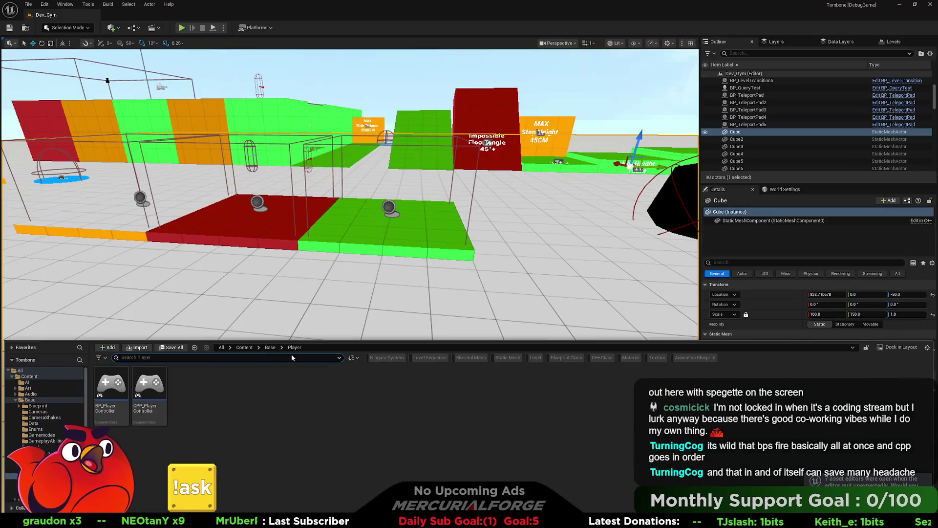
Browse to Characters > Tombone and open the BP_Player blueprint
{"action": "scroll", "coordinate": [34, 417], "scroll_direction": "down", "scroll_amount": 3}
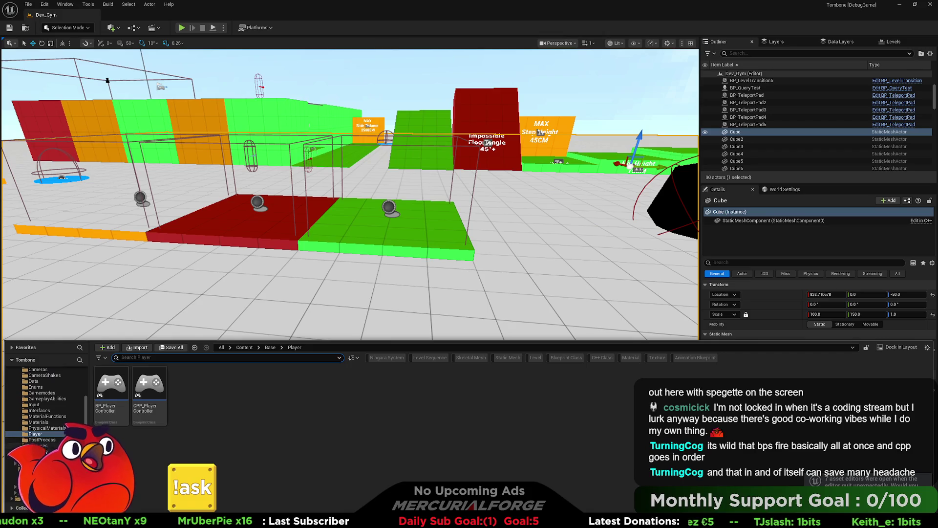
{"action": "left_click", "coordinate": [29, 457]}
{"action": "double_click", "coordinate": [111, 384]}
{"action": "left_click", "coordinate": [195, 347]}
{"action": "double_click", "coordinate": [187, 383]}
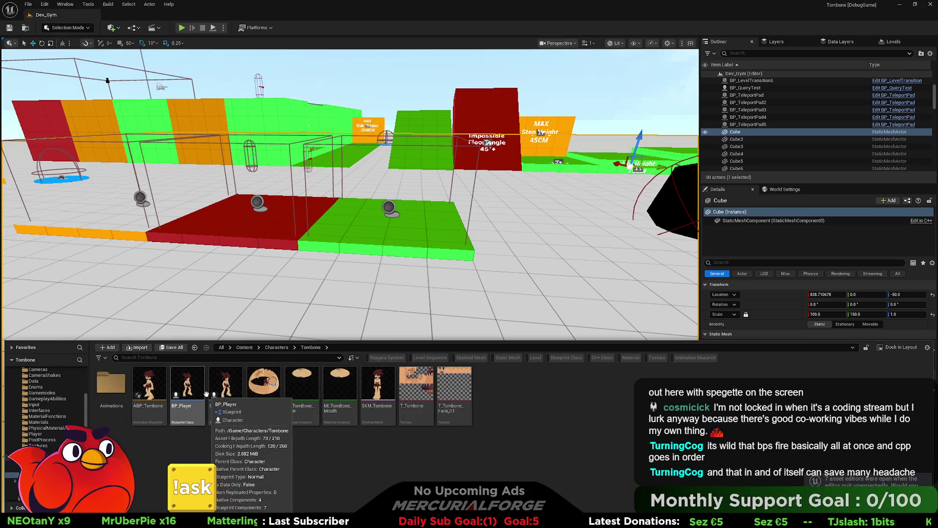
{"action": "left_click", "coordinate": [185, 387]}
{"action": "double_click", "coordinate": [189, 378]}
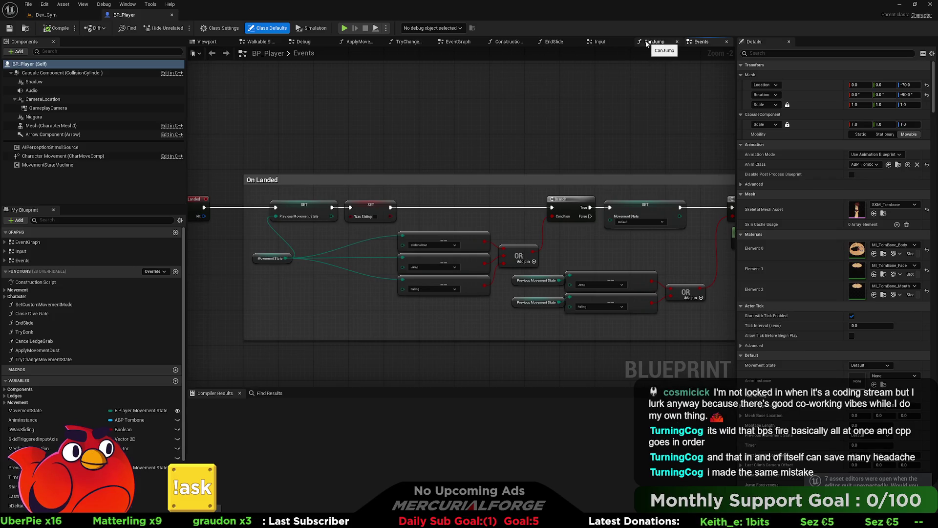
Review BP_Player's Input, Events and Debug graphs
{"action": "left_click", "coordinate": [600, 44]}
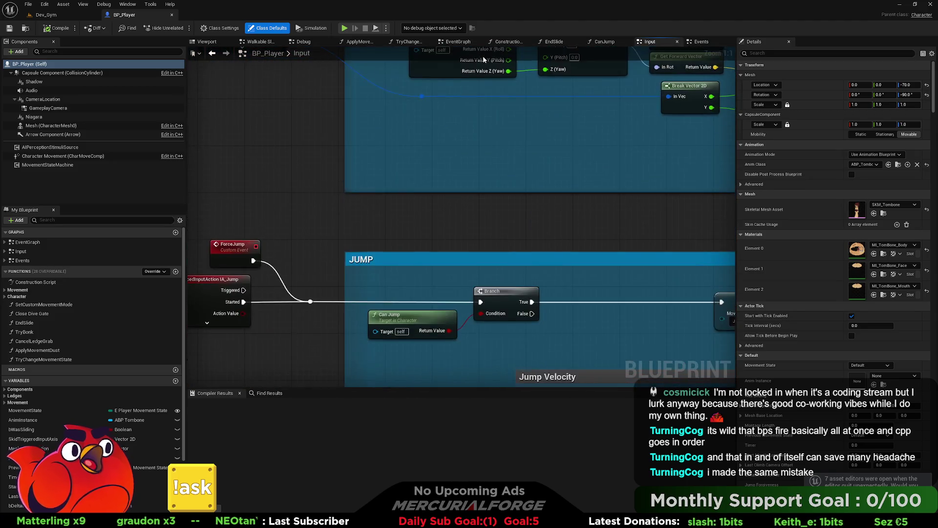
{"action": "scroll", "coordinate": [658, 114], "scroll_direction": "down", "scroll_amount": 3}
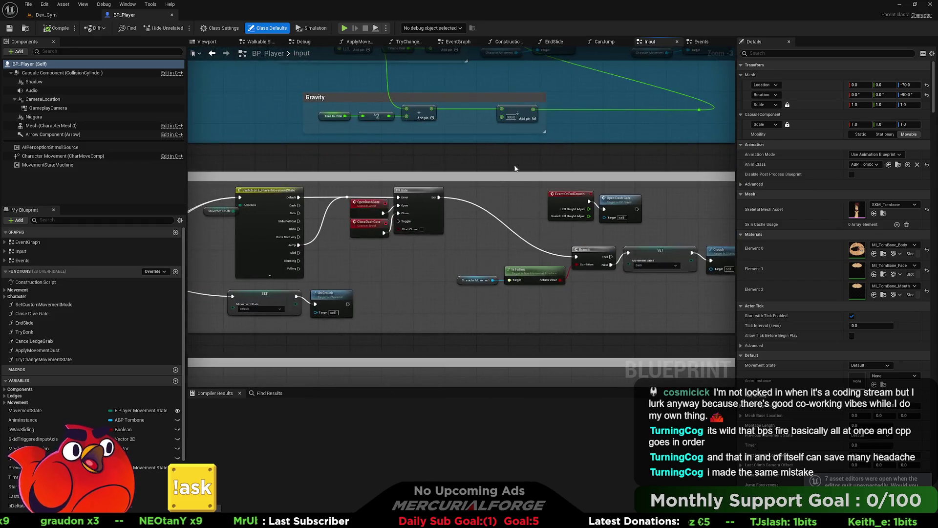
{"action": "scroll", "coordinate": [483, 113], "scroll_direction": "down", "scroll_amount": 3}
{"action": "scroll", "coordinate": [489, 180], "scroll_direction": "down", "scroll_amount": 6}
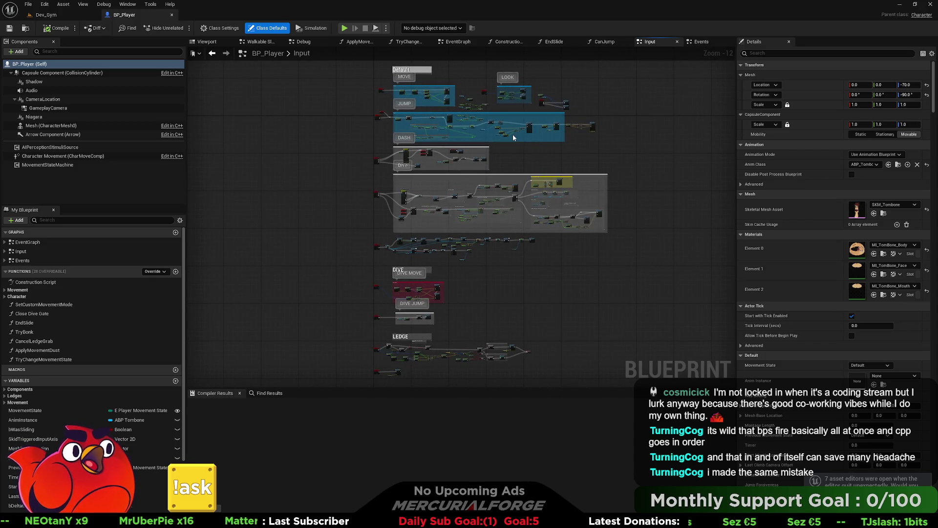
{"action": "left_click", "coordinate": [701, 42]}
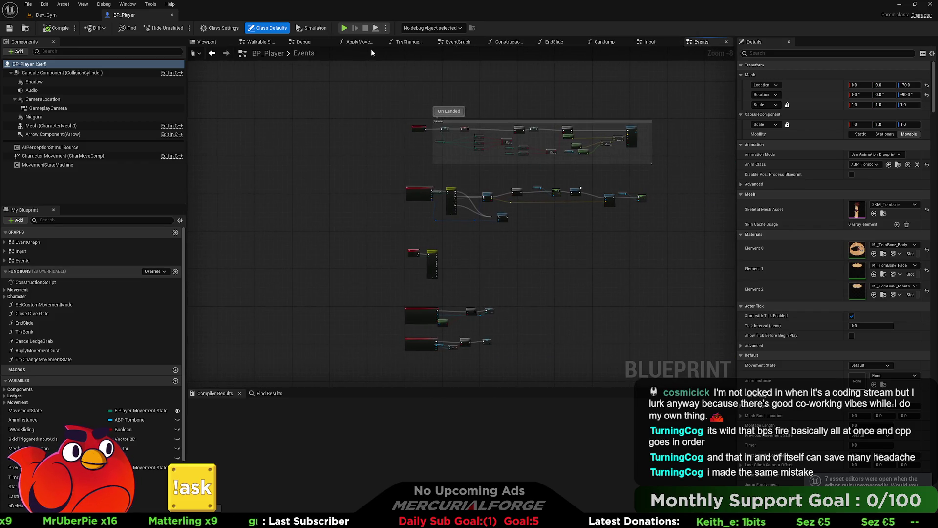
{"action": "left_click", "coordinate": [303, 41]}
{"action": "scroll", "coordinate": [381, 122], "scroll_direction": "down", "scroll_amount": 3}
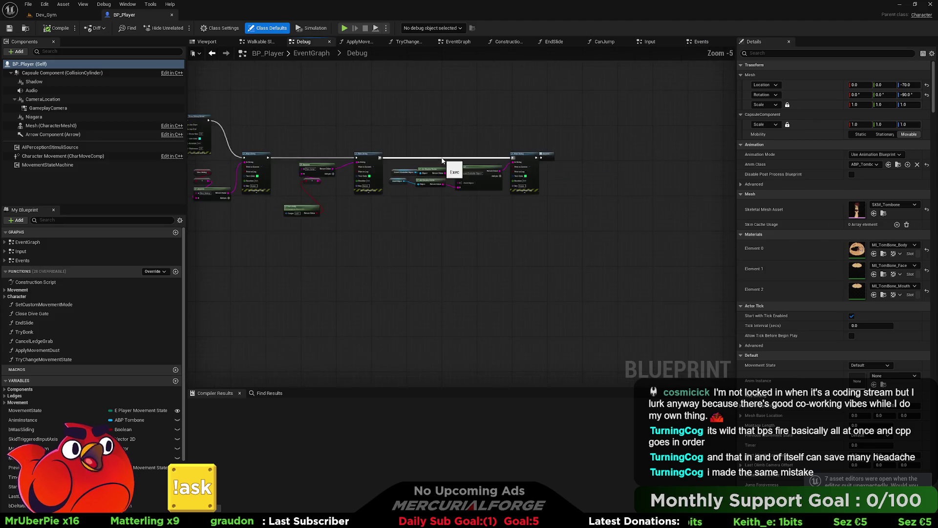
{"action": "mouse_move", "coordinate": [400, 142]}
{"action": "left_mouse_down"}
{"action": "mouse_move", "coordinate": [450, 159]}
{"action": "mouse_move", "coordinate": [423, 104]}
{"action": "left_mouse_up"}
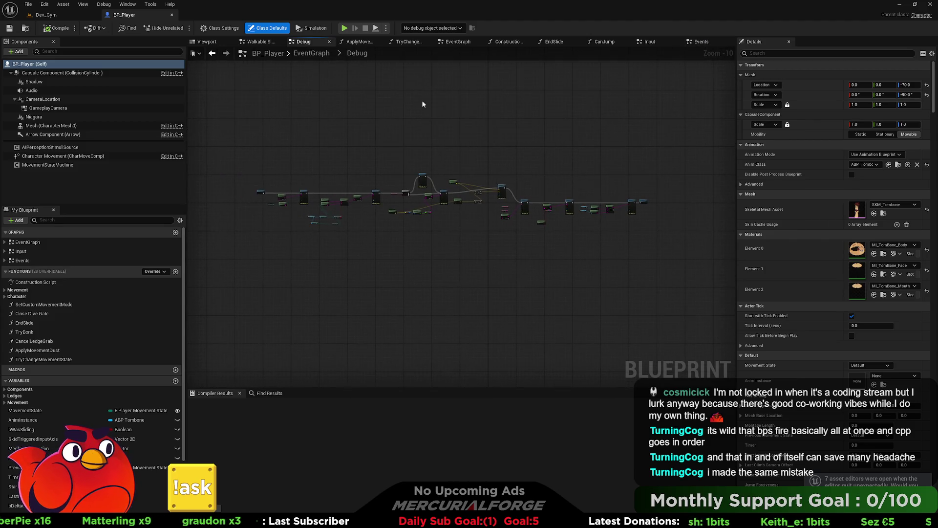
Inspect the TryChangeMovementState graph, the EventGraph and its Slide_Ticking collapsed graph
{"action": "left_click", "coordinate": [415, 42]}
{"action": "left_click", "coordinate": [458, 42]}
{"action": "scroll", "coordinate": [430, 142], "scroll_direction": "down", "scroll_amount": 3}
{"action": "scroll", "coordinate": [455, 170], "scroll_direction": "up", "scroll_amount": 3}
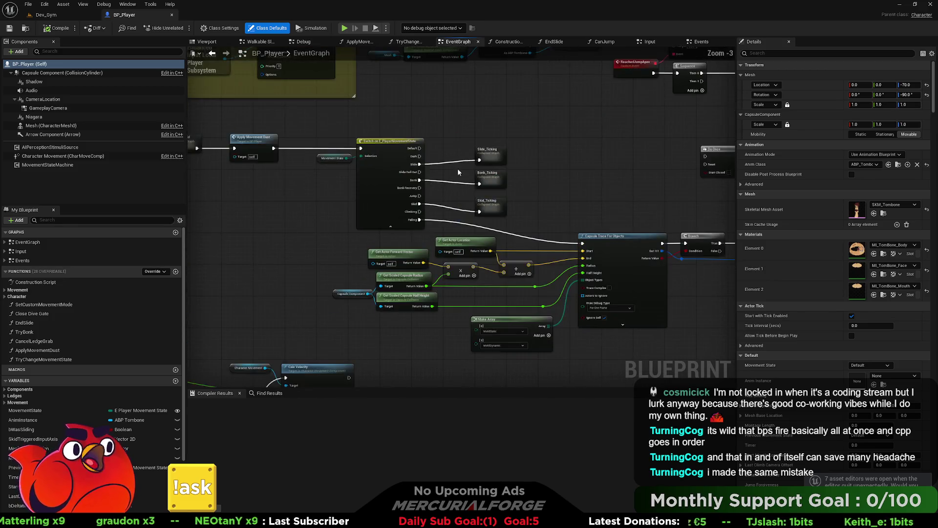
{"action": "double_click", "coordinate": [489, 175]}
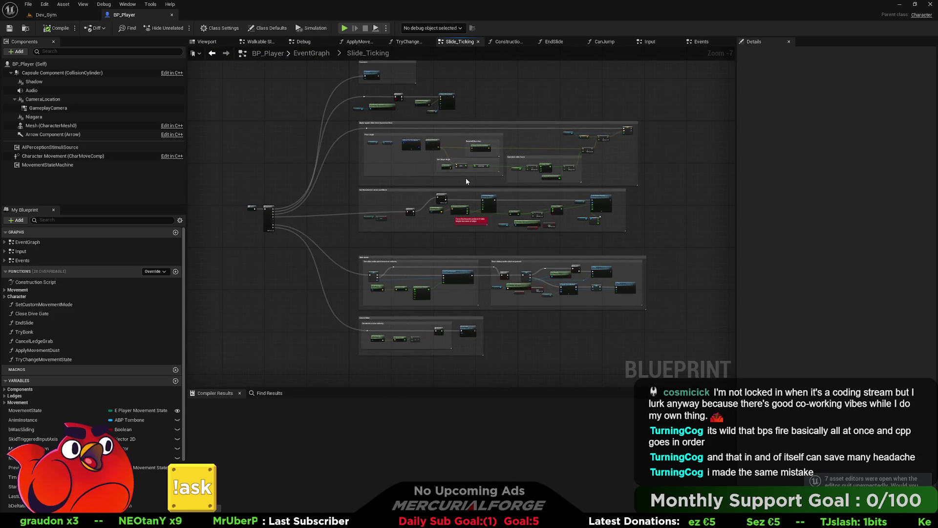
{"action": "key", "text": "alt+Left"}
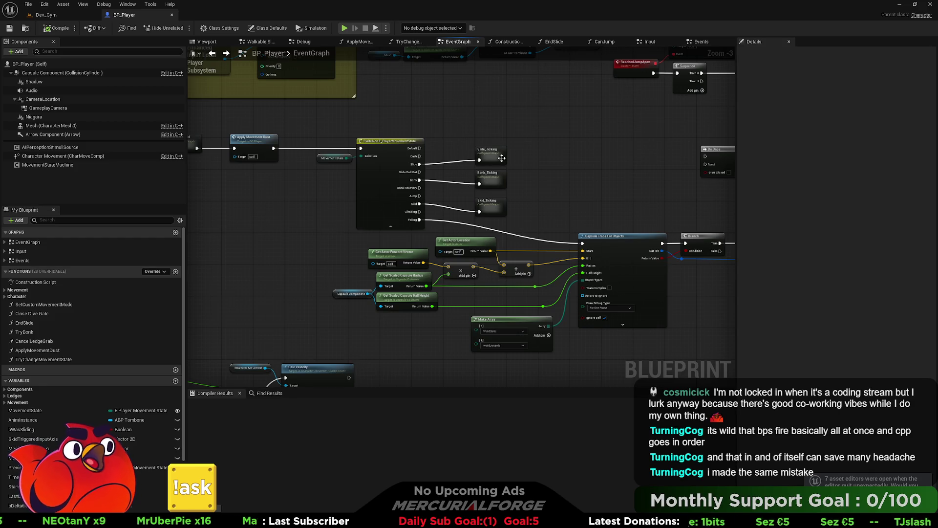
Return to the Dev_Gym level and focus TBPlayer.h in Rider
{"action": "left_click", "coordinate": [64, 18]}
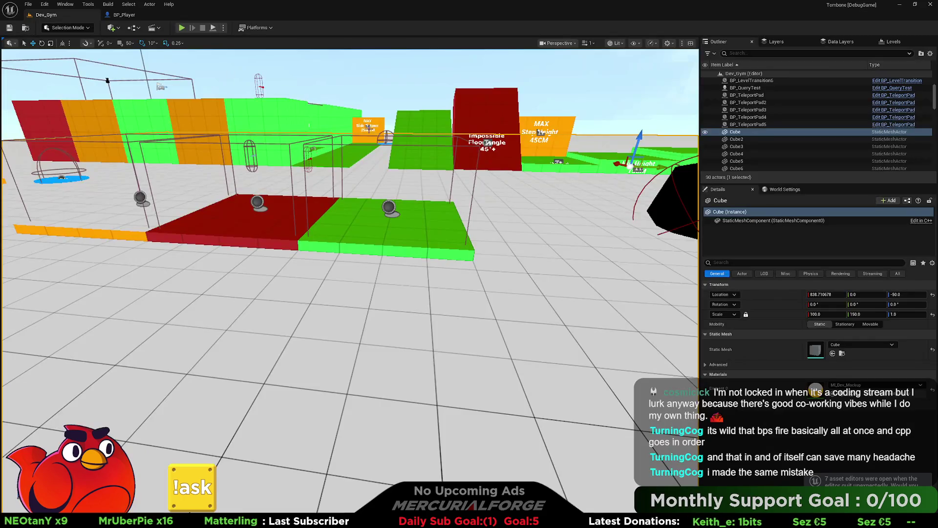
{"action": "key", "text": "alt+Tab"}
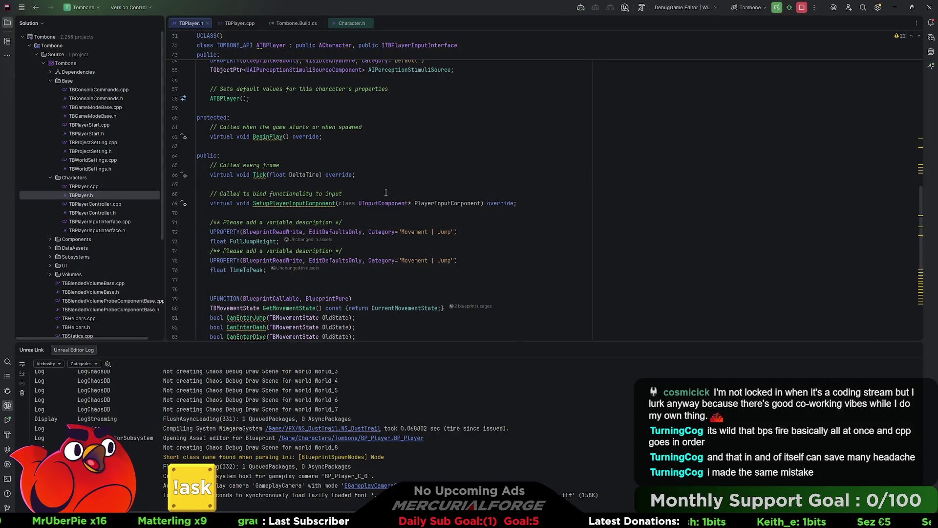
{"action": "left_click", "coordinate": [373, 185]}
Look over the declarations in TBPlayer.h
{"action": "scroll", "coordinate": [372, 184], "scroll_direction": "down", "scroll_amount": 2}
{"action": "scroll", "coordinate": [372, 184], "scroll_direction": "down", "scroll_amount": 5}
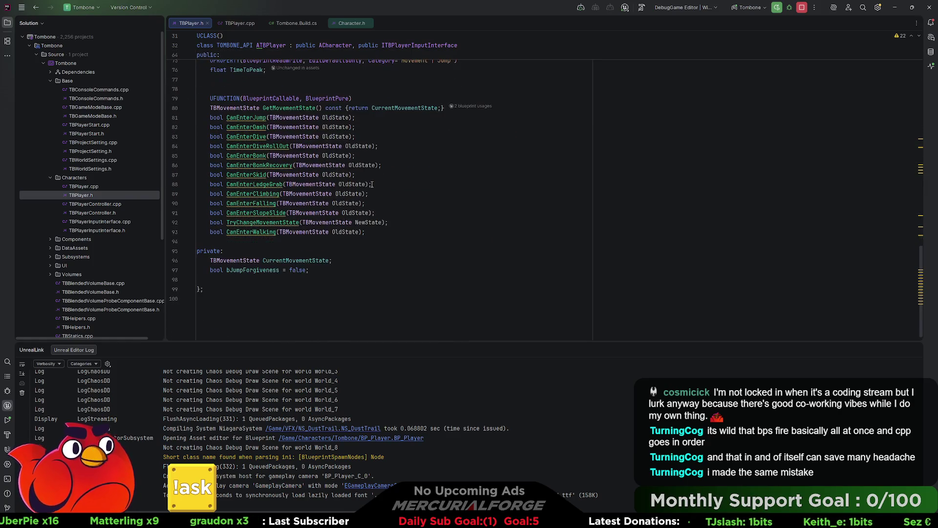
{"action": "scroll", "coordinate": [372, 184], "scroll_direction": "up", "scroll_amount": 4}
{"action": "scroll", "coordinate": [372, 184], "scroll_direction": "up", "scroll_amount": 8}
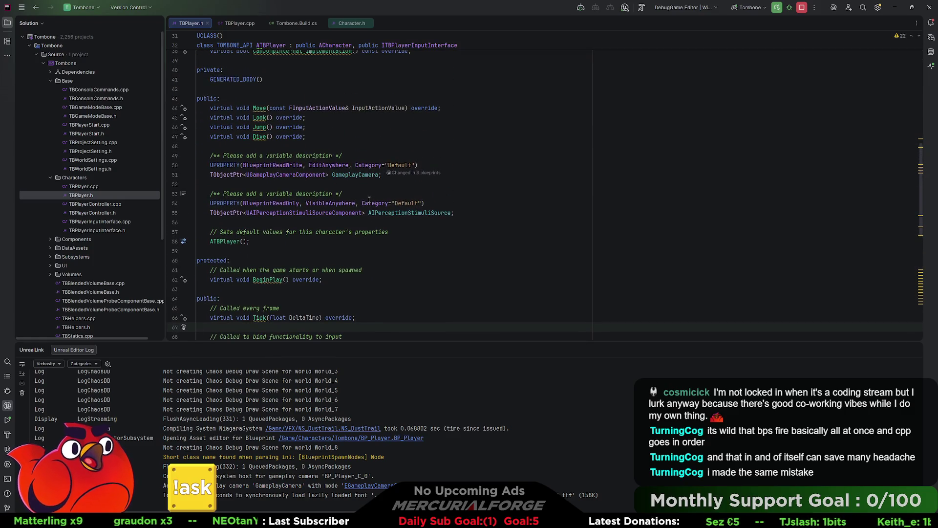
{"action": "scroll", "coordinate": [372, 196], "scroll_direction": "up", "scroll_amount": 2}
Switch to TBPlayer.cpp and place the caret inside ATBPlayer::Jump
{"action": "left_click", "coordinate": [229, 25]}
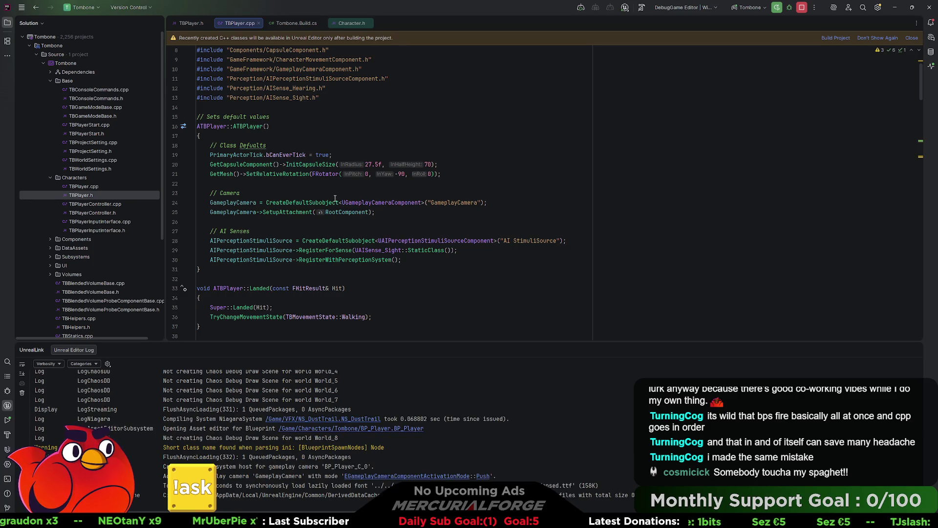
{"action": "scroll", "coordinate": [337, 197], "scroll_direction": "down", "scroll_amount": 7}
{"action": "scroll", "coordinate": [337, 197], "scroll_direction": "down", "scroll_amount": 2}
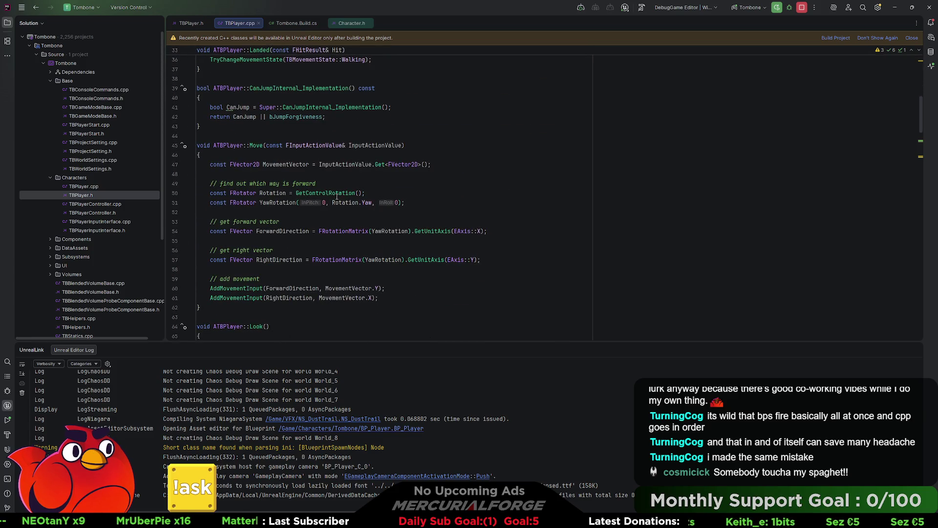
{"action": "scroll", "coordinate": [336, 197], "scroll_direction": "down", "scroll_amount": 7}
{"action": "left_click", "coordinate": [336, 195]}
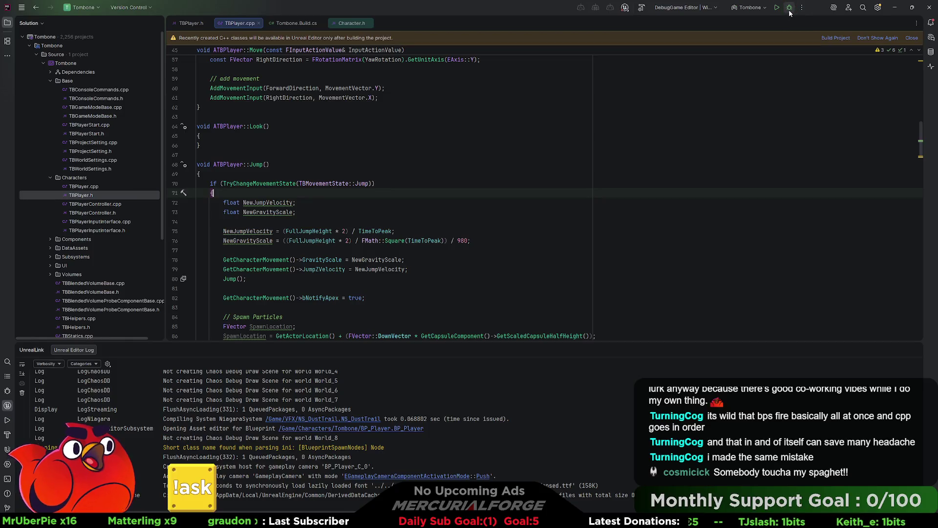
Launch under Rider's debugger, breakpoint the TryChangeMovementState check at line 70, and return to Unreal
{"action": "left_click", "coordinate": [789, 8]}
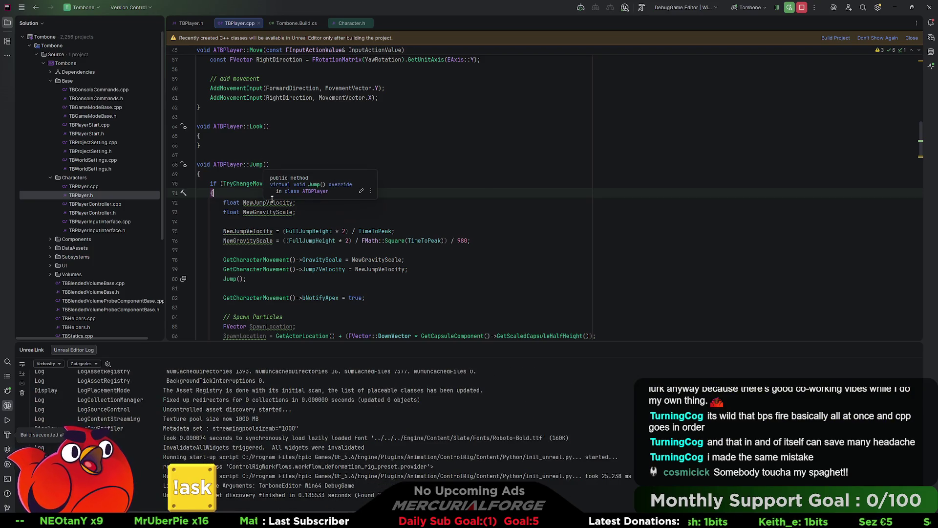
{"action": "left_click", "coordinate": [175, 184]}
{"action": "key", "text": "alt+Tab"}
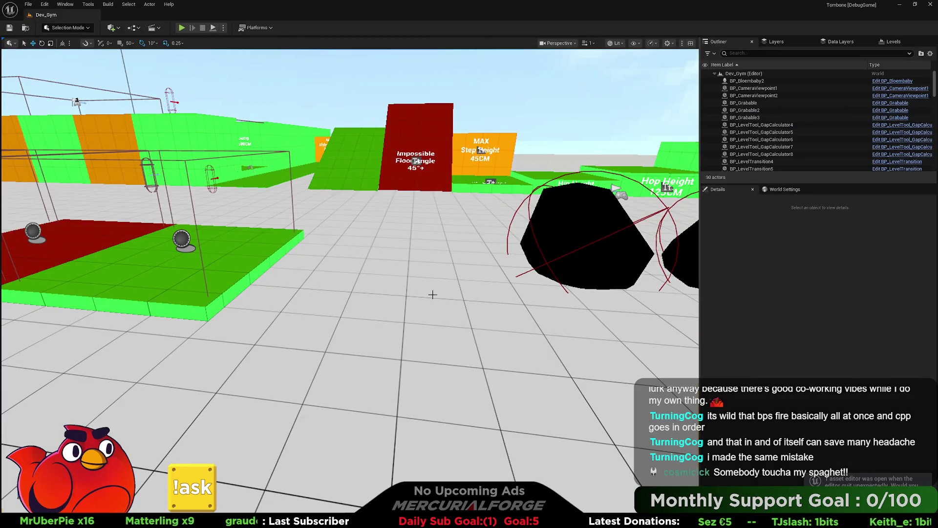
Play in the level, resume past the BeginPlay break, move left with A, then stop
{"action": "right_click", "coordinate": [433, 298]}
{"action": "left_click", "coordinate": [442, 287]}
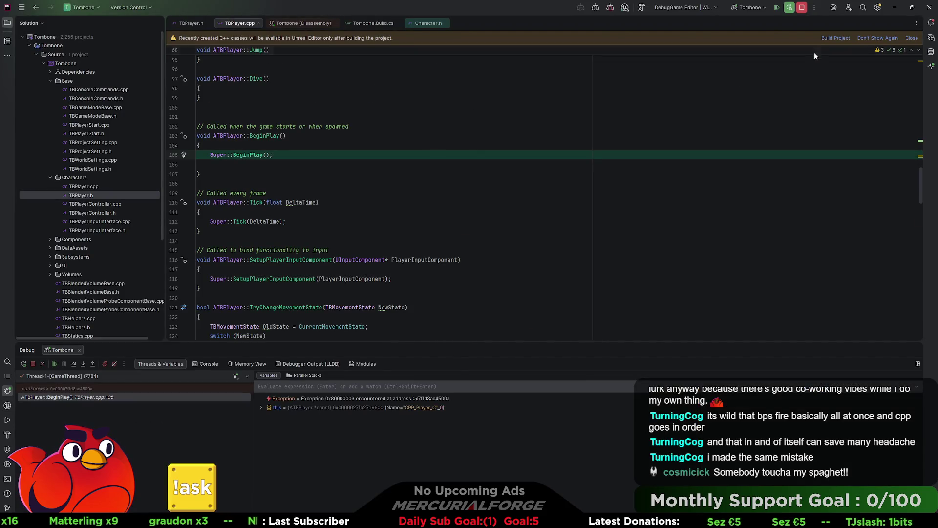
{"action": "left_click", "coordinate": [778, 8]}
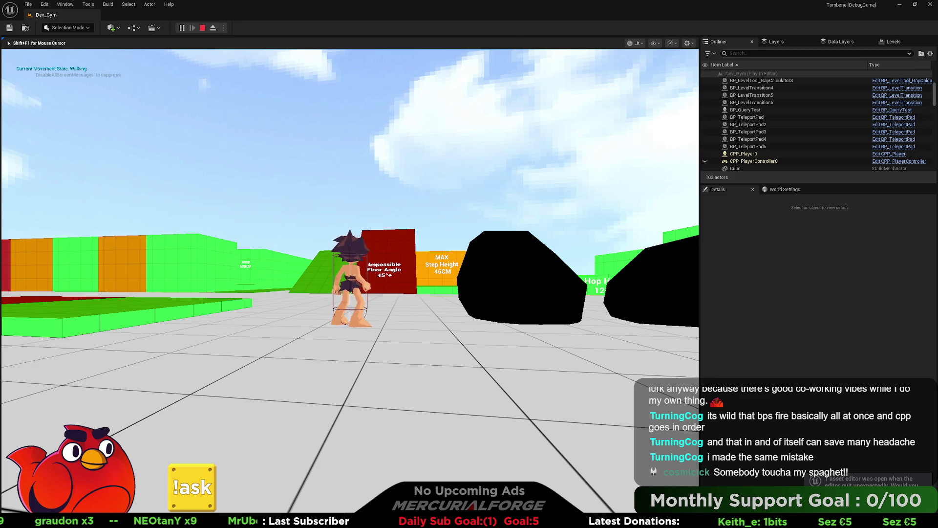
{"action": "key", "text": "a"}
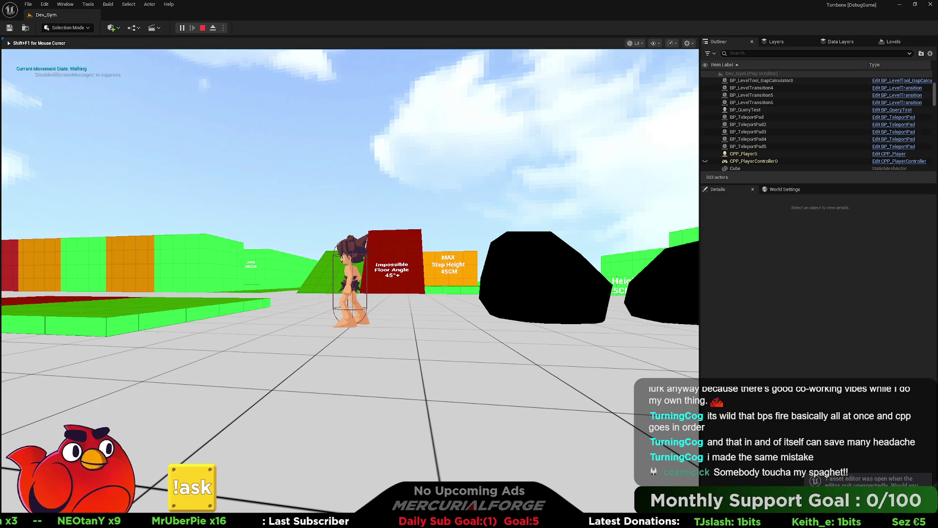
{"action": "key", "text": "Escape"}
{"action": "key", "text": "alt+Tab"}
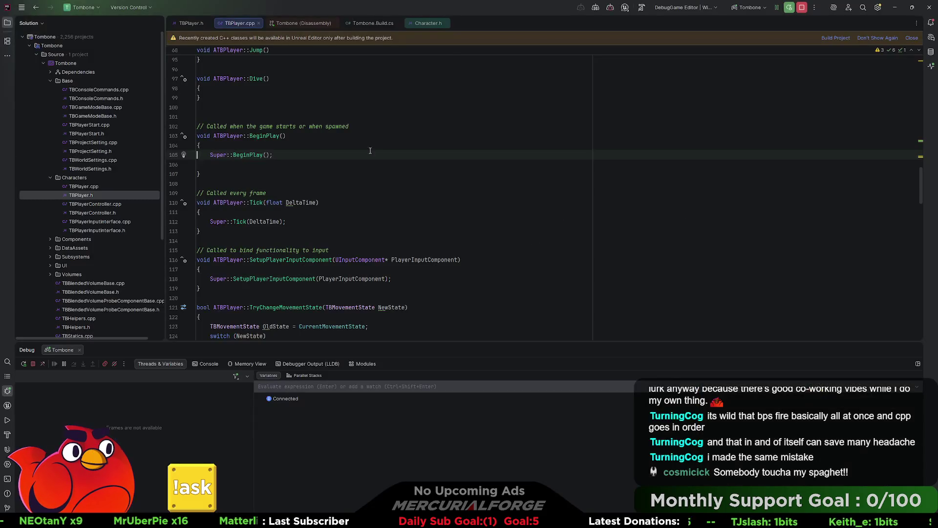
{"action": "key", "text": "alt+Tab"}
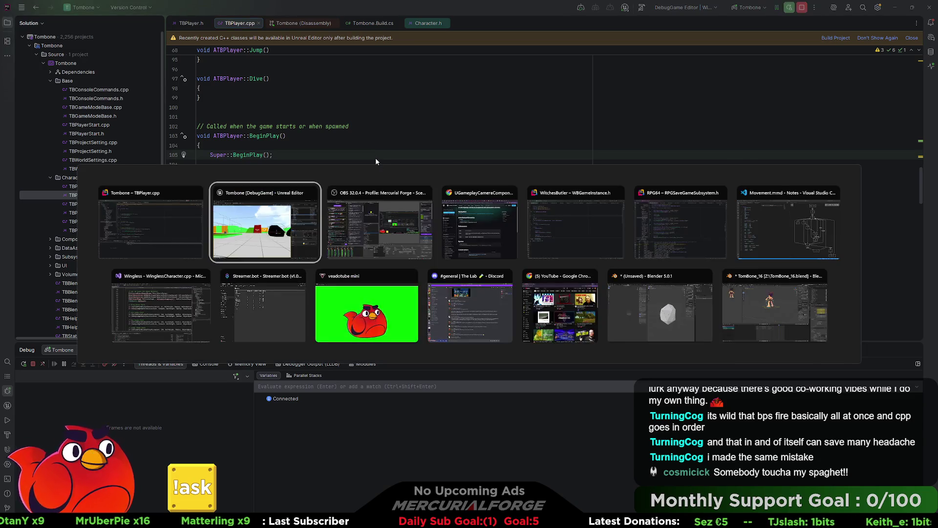
Open Base > Player > CPP_PlayerController to check its input action defaults, then return to Rider
{"action": "key", "text": "ctrl+space"}
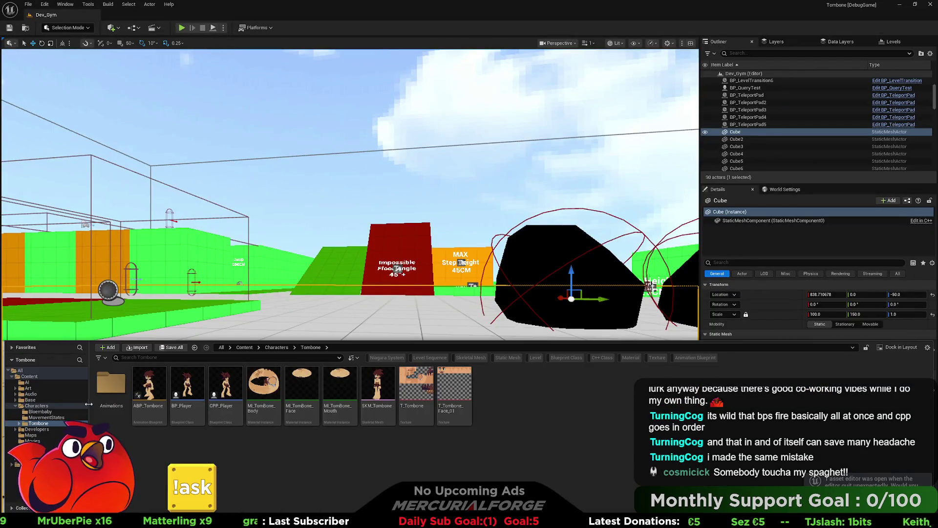
{"action": "left_click", "coordinate": [32, 400]}
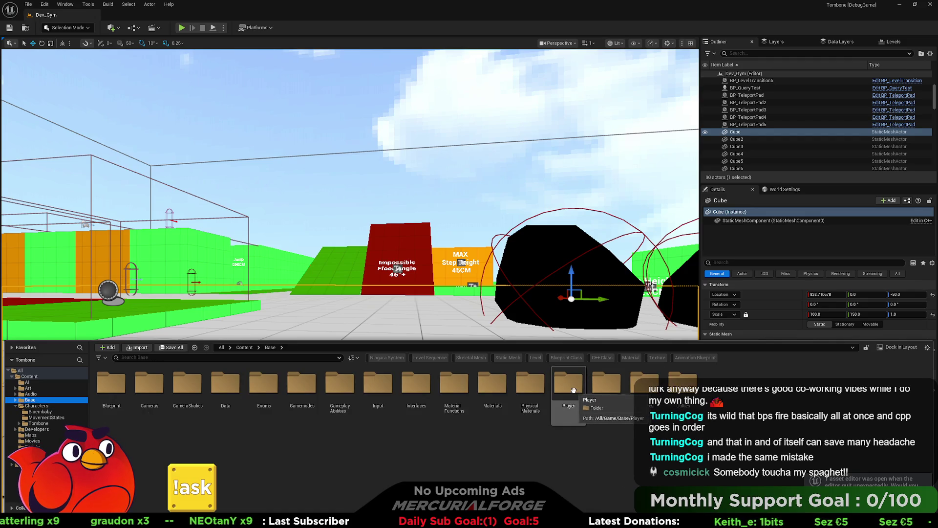
{"action": "double_click", "coordinate": [576, 388]}
{"action": "double_click", "coordinate": [149, 386]}
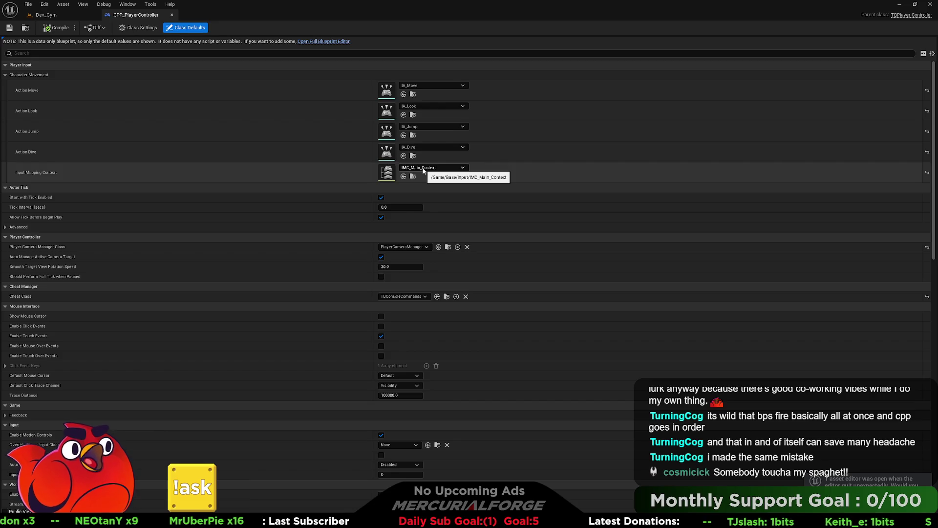
{"action": "key", "text": "alt+Tab"}
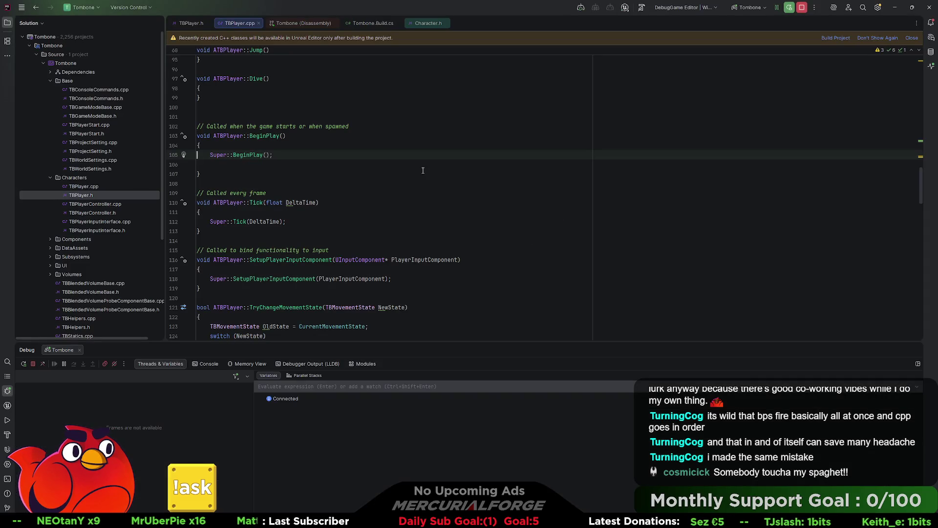
Open TBPlayerController.cpp and scroll to the empty HandleBack function
{"action": "scroll", "coordinate": [352, 216], "scroll_direction": "up", "scroll_amount": 3}
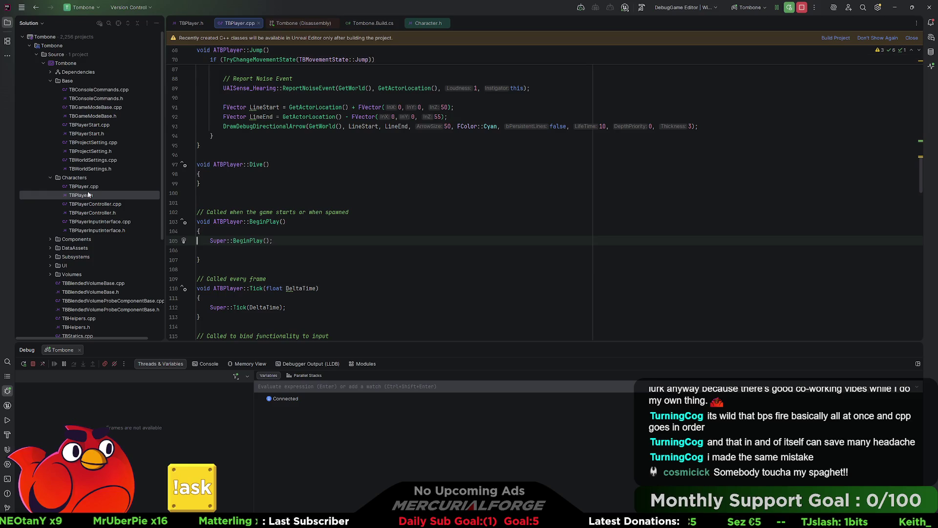
{"action": "double_click", "coordinate": [102, 213]}
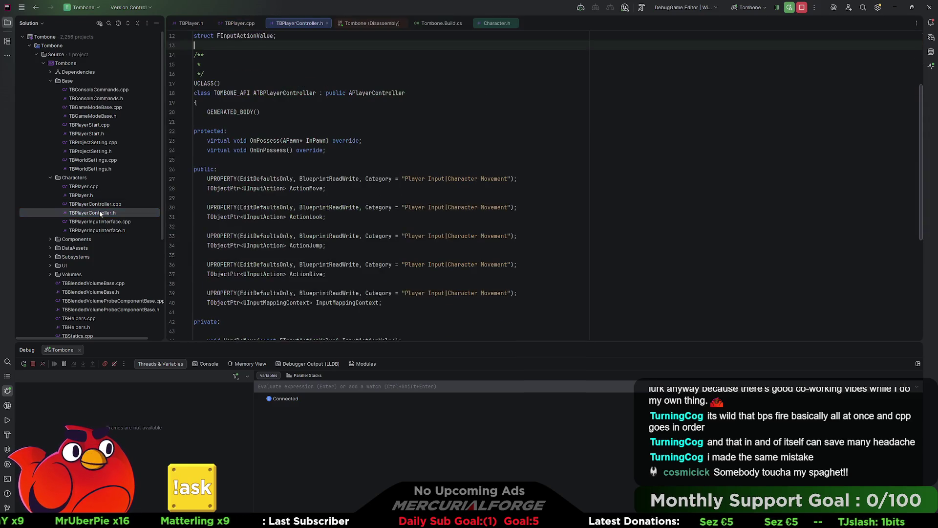
{"action": "double_click", "coordinate": [95, 204]}
{"action": "scroll", "coordinate": [315, 216], "scroll_direction": "down", "scroll_amount": 5}
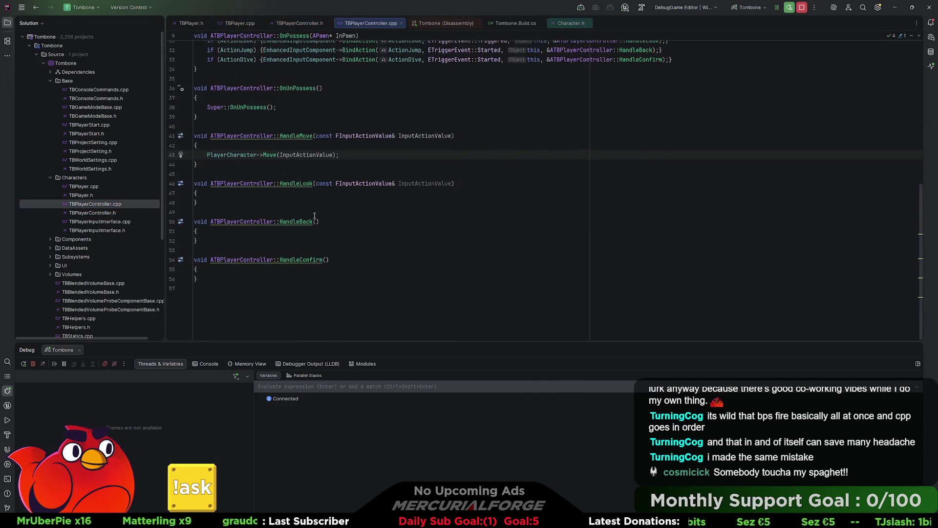
{"action": "scroll", "coordinate": [301, 255], "scroll_direction": "up", "scroll_amount": 2}
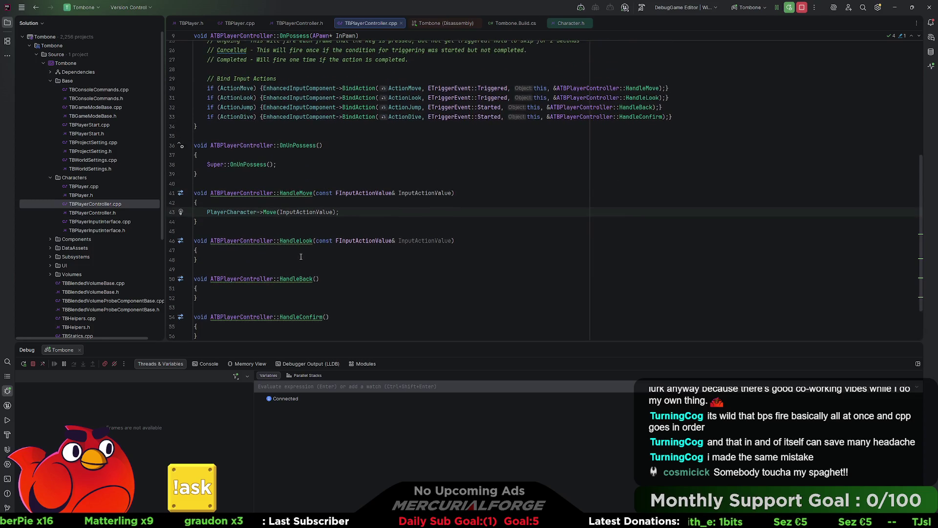
{"action": "scroll", "coordinate": [321, 244], "scroll_direction": "down", "scroll_amount": 2}
Add PlayerCharacter->Jump(); to HandleBack's body, then stop the running debug session
{"action": "left_click", "coordinate": [264, 234]}
{"action": "key", "text": "Return"}
{"action": "type", "text": "Player"}
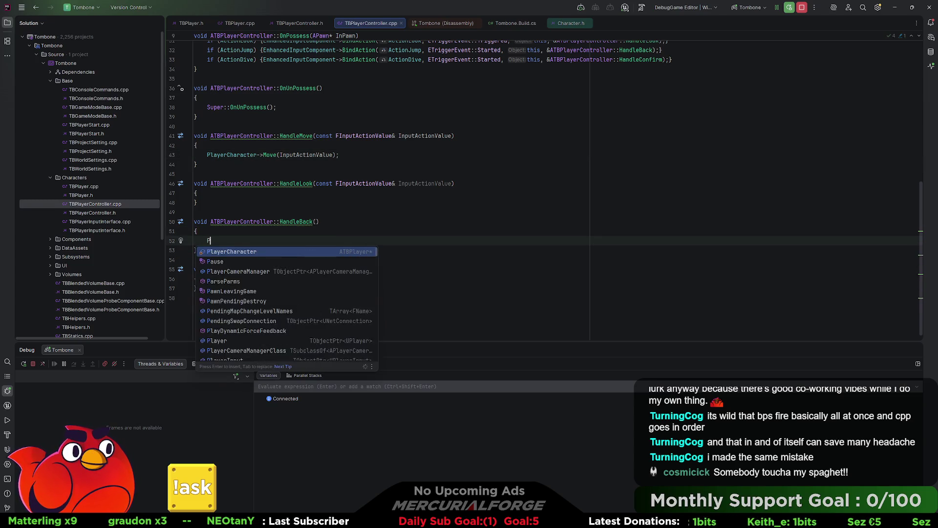
{"action": "key", "text": "Down"}
{"action": "key", "text": "Return"}
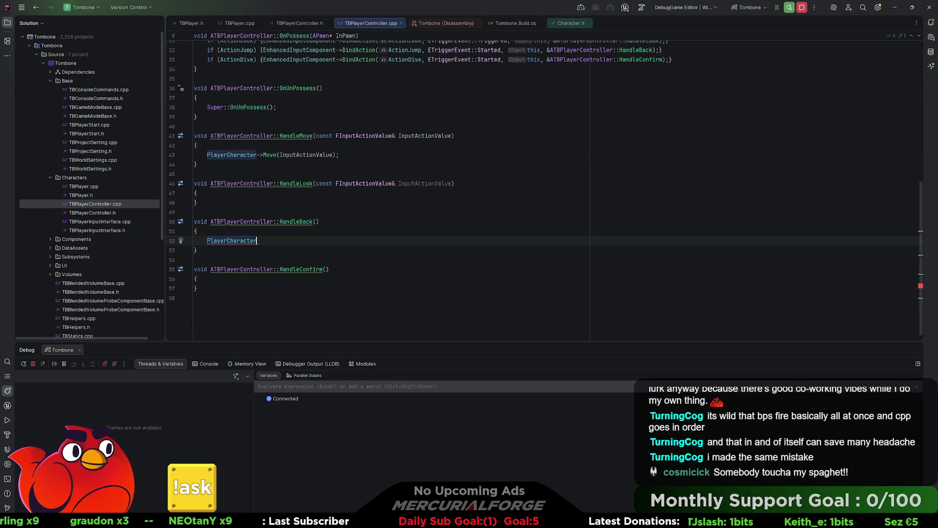
{"action": "type", "text": "->Jump"}
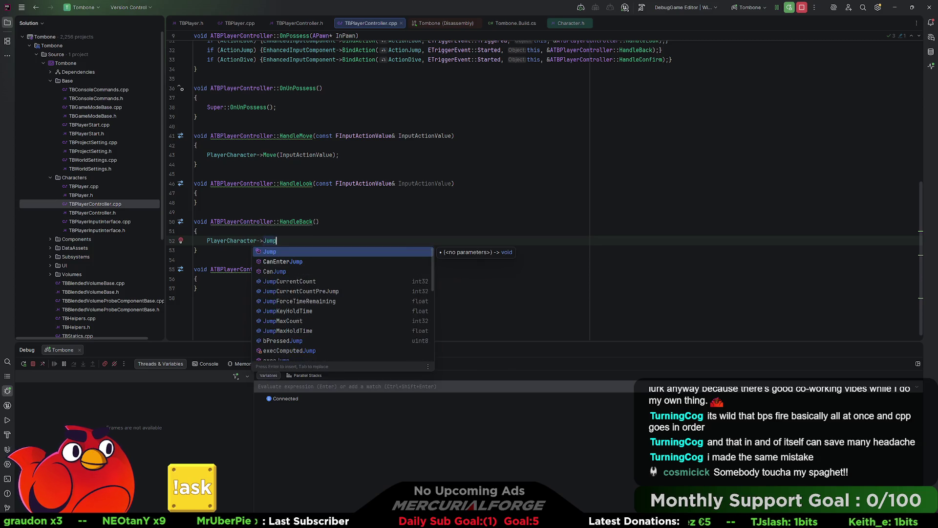
{"action": "key", "text": "Return"}
{"action": "type", "text": ";"}
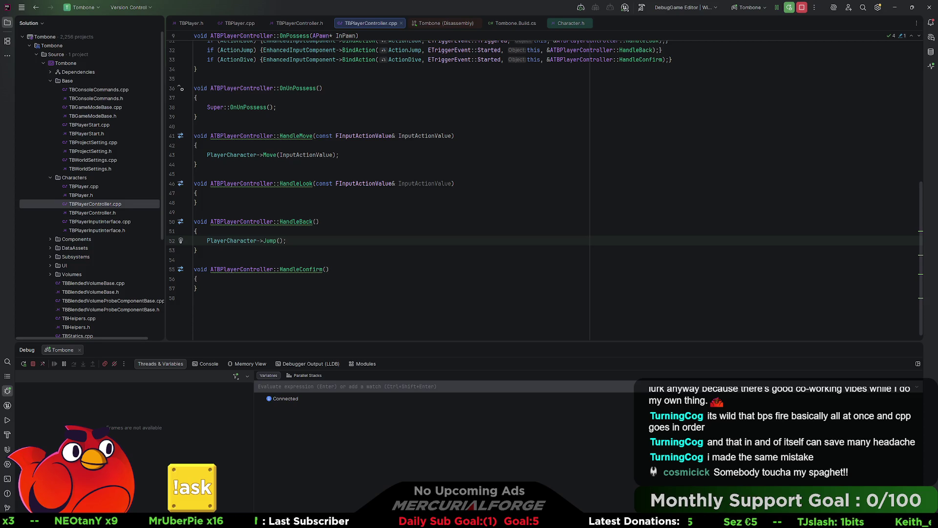
{"action": "scroll", "coordinate": [731, 96], "scroll_direction": "up", "scroll_amount": 2}
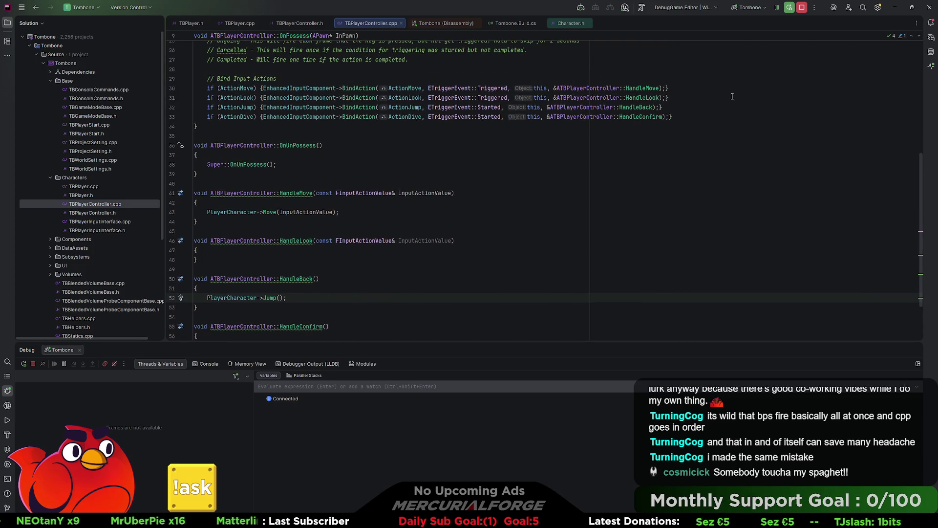
{"action": "left_click", "coordinate": [800, 8]}
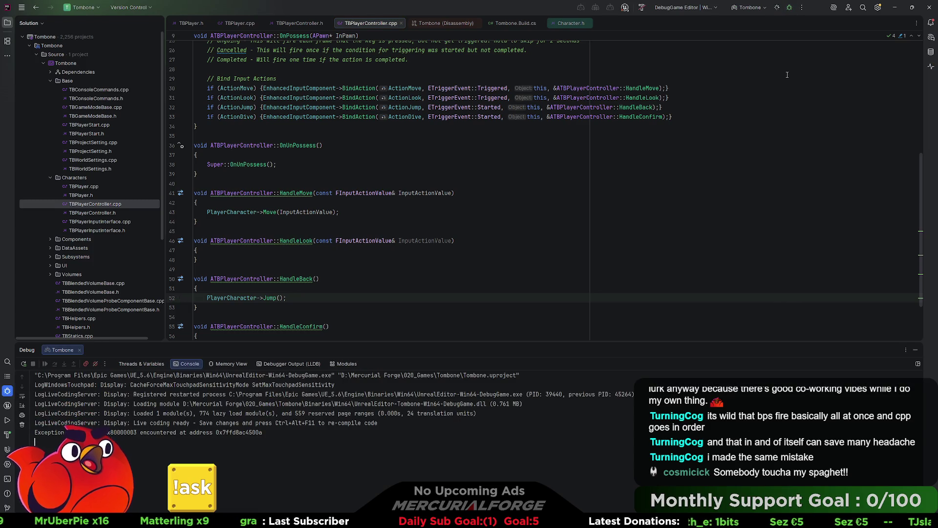
Relaunch the project with Ctrl+F5 and play the level in Unreal Editor until it crashes
{"action": "key", "text": "ctrl+F5"}
{"action": "scroll", "coordinate": [787, 74], "scroll_direction": "down", "scroll_amount": 2}
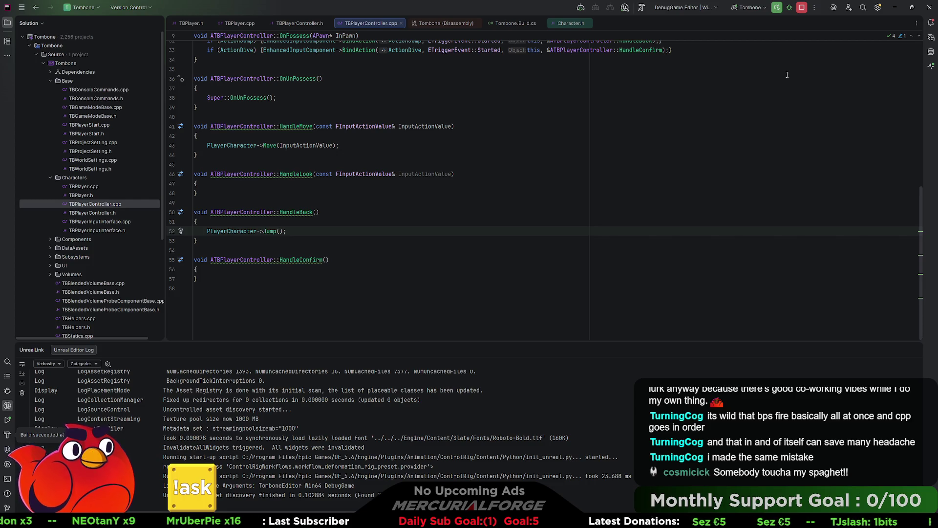
{"action": "key", "text": "alt+Tab"}
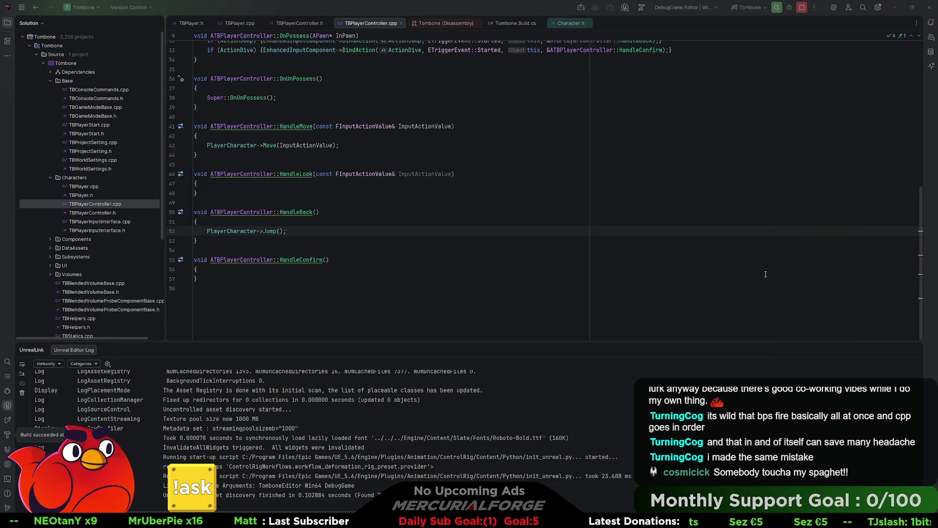
{"action": "left_click", "coordinate": [766, 299]}
{"action": "right_click", "coordinate": [393, 68]}
{"action": "left_click", "coordinate": [418, 315]}
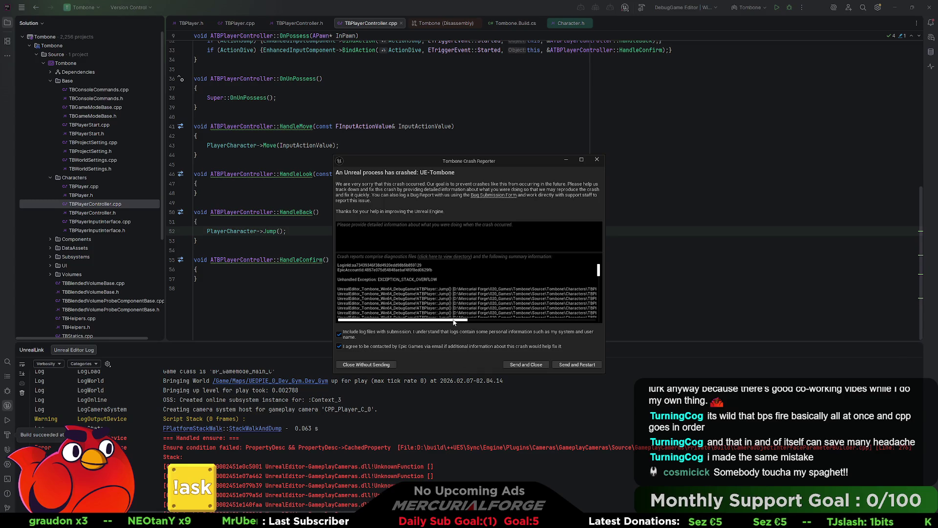
{"action": "mouse_move", "coordinate": [492, 318]}
{"action": "left_mouse_down"}
{"action": "mouse_move", "coordinate": [519, 319]}
{"action": "mouse_move", "coordinate": [497, 320]}
{"action": "left_mouse_up"}
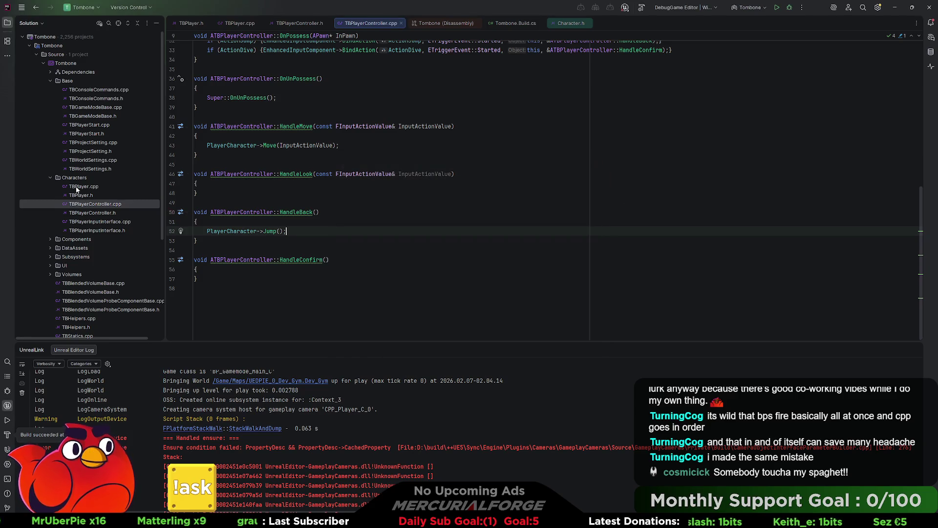
Open TBPlayer.cpp and place the caret in Jump() after the bNotifyApex assignment
{"action": "left_click", "coordinate": [87, 193]}
{"action": "double_click", "coordinate": [90, 188]}
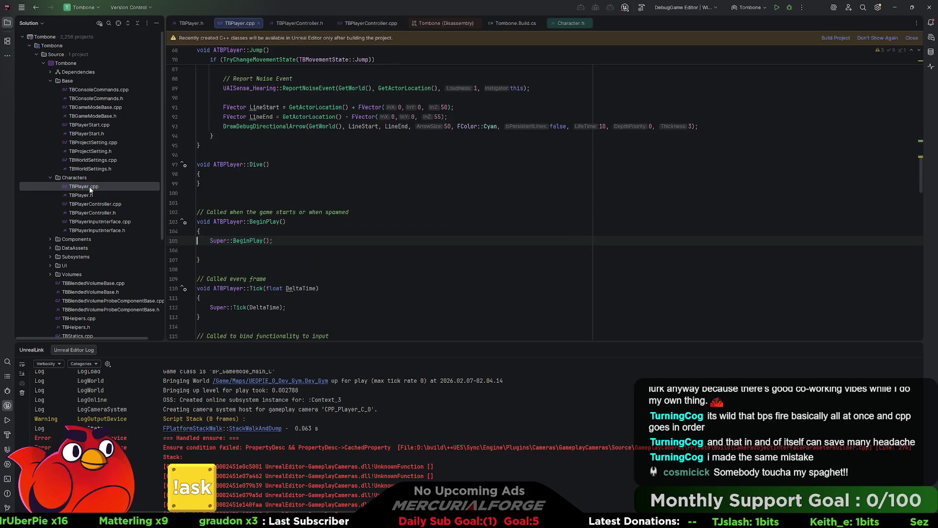
{"action": "scroll", "coordinate": [318, 238], "scroll_direction": "up", "scroll_amount": 10}
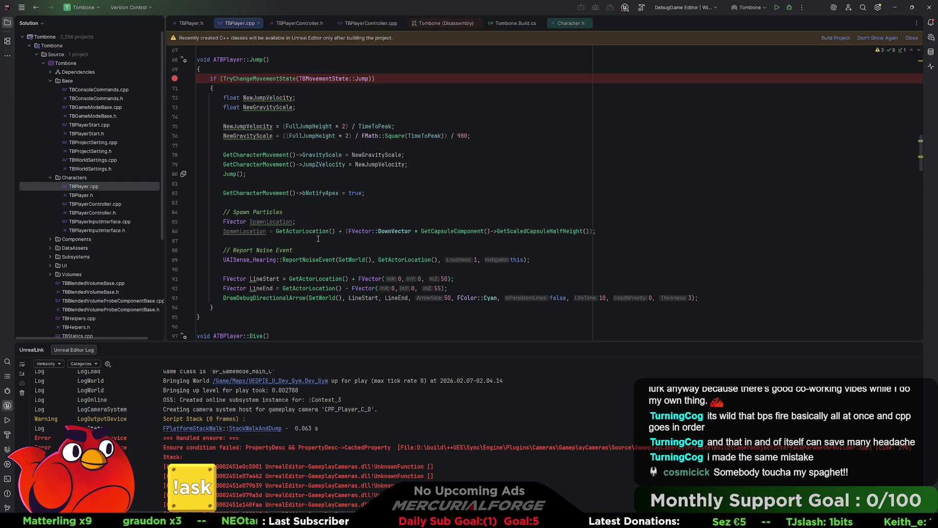
{"action": "left_click", "coordinate": [376, 193]}
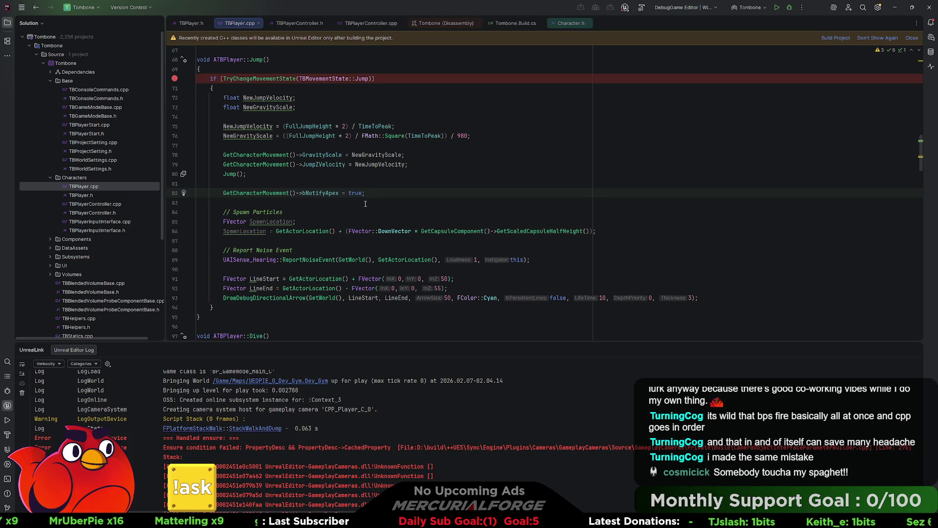
Review Jump() and TryChangeMovementState, then clear the Unreal Editor Log
{"action": "scroll", "coordinate": [365, 204], "scroll_direction": "down", "scroll_amount": 20}
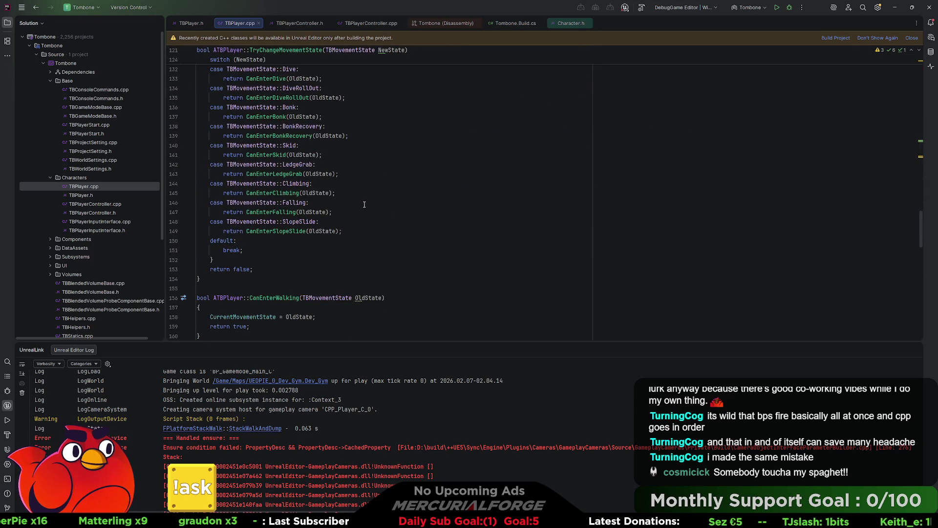
{"action": "scroll", "coordinate": [364, 204], "scroll_direction": "down", "scroll_amount": 5}
{"action": "scroll", "coordinate": [364, 204], "scroll_direction": "up", "scroll_amount": 20}
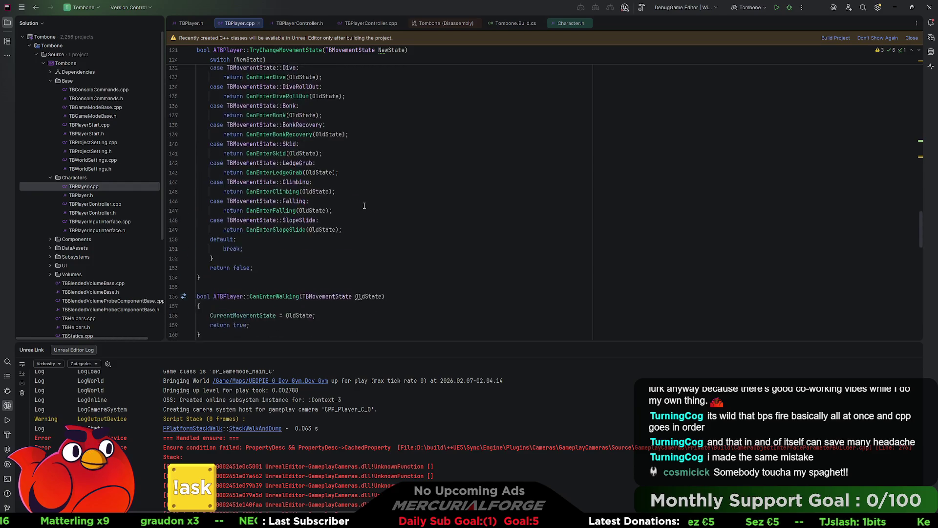
{"action": "scroll", "coordinate": [364, 206], "scroll_direction": "up", "scroll_amount": 7}
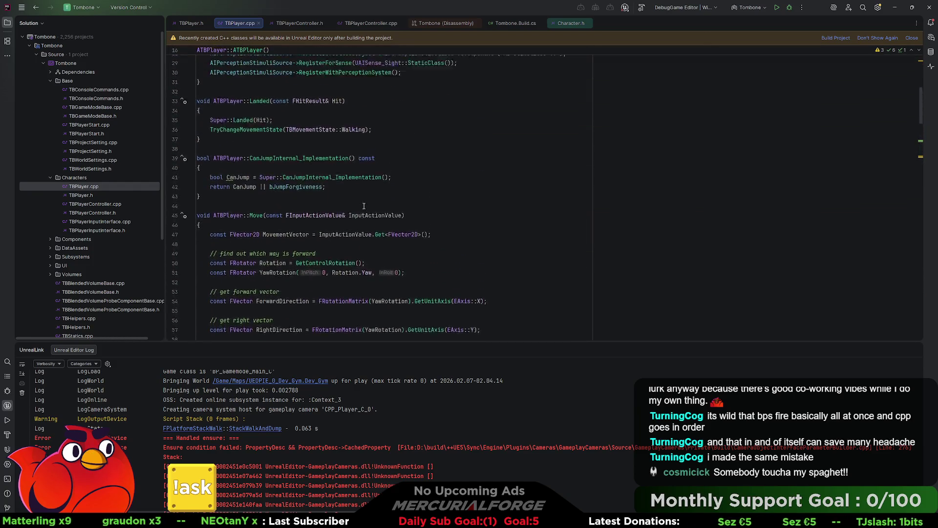
{"action": "scroll", "coordinate": [364, 206], "scroll_direction": "up", "scroll_amount": 3}
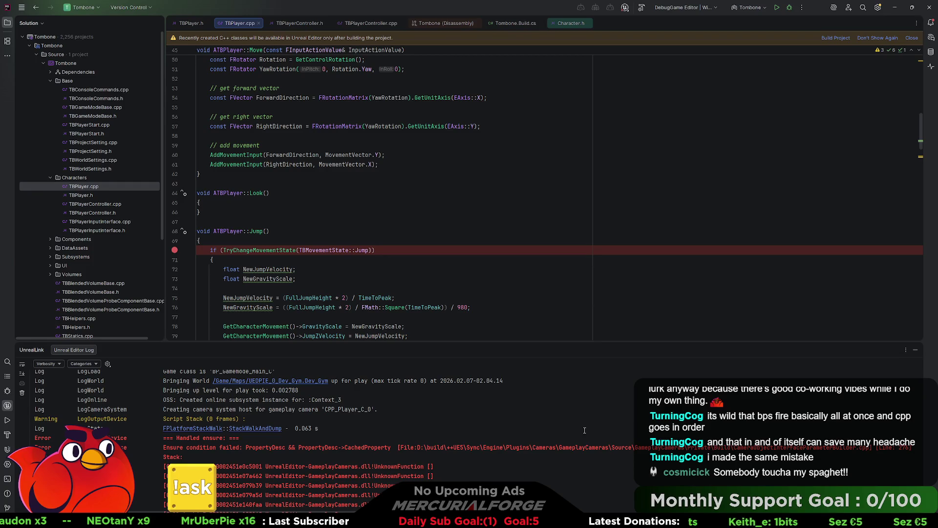
{"action": "right_click", "coordinate": [530, 420]}
{"action": "left_click", "coordinate": [548, 450]}
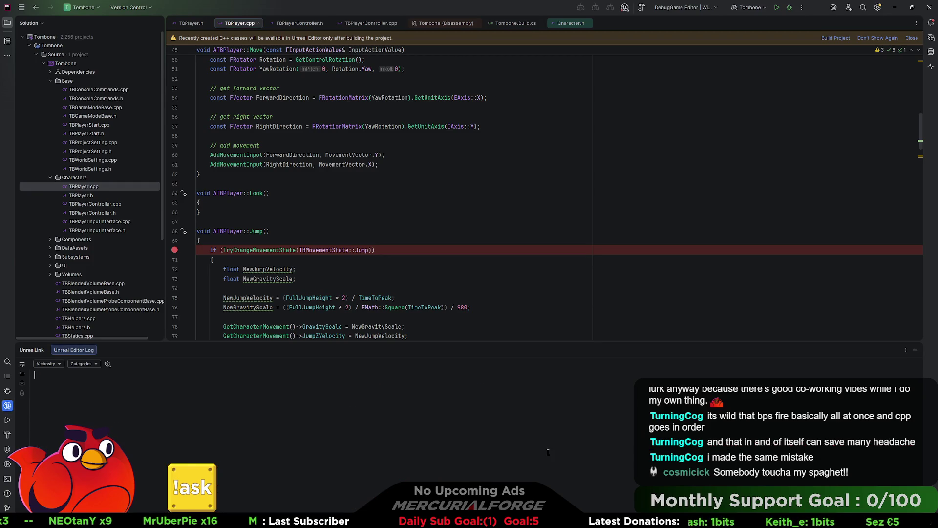
{"action": "left_click", "coordinate": [369, 232]}
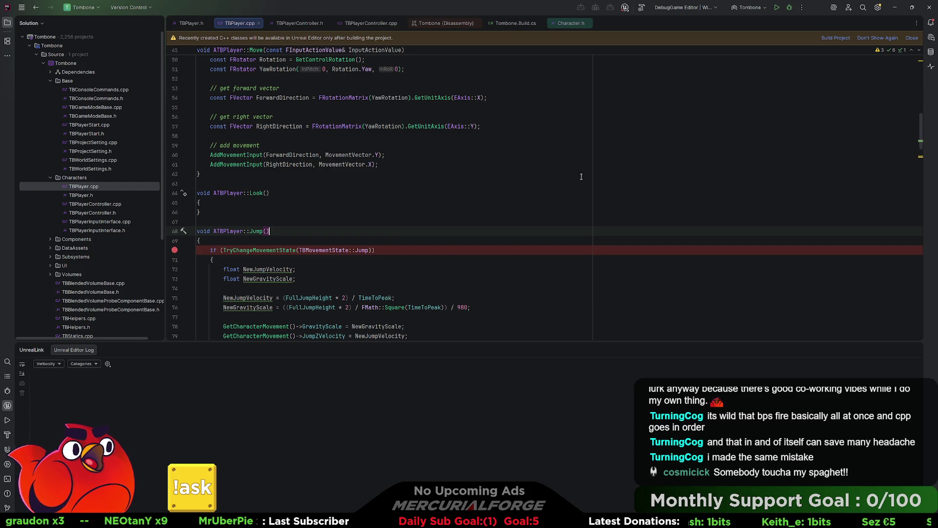
{"action": "left_click", "coordinate": [496, 202]}
{"action": "left_click", "coordinate": [452, 213]}
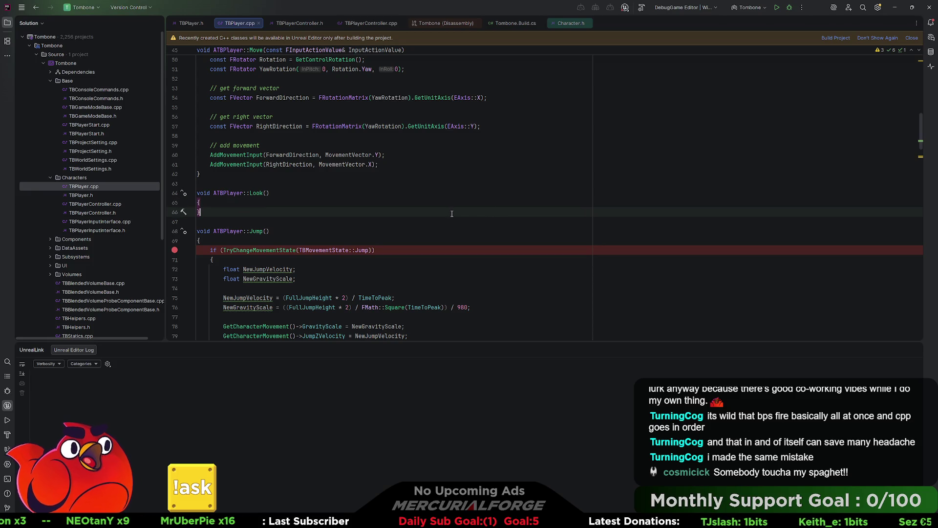